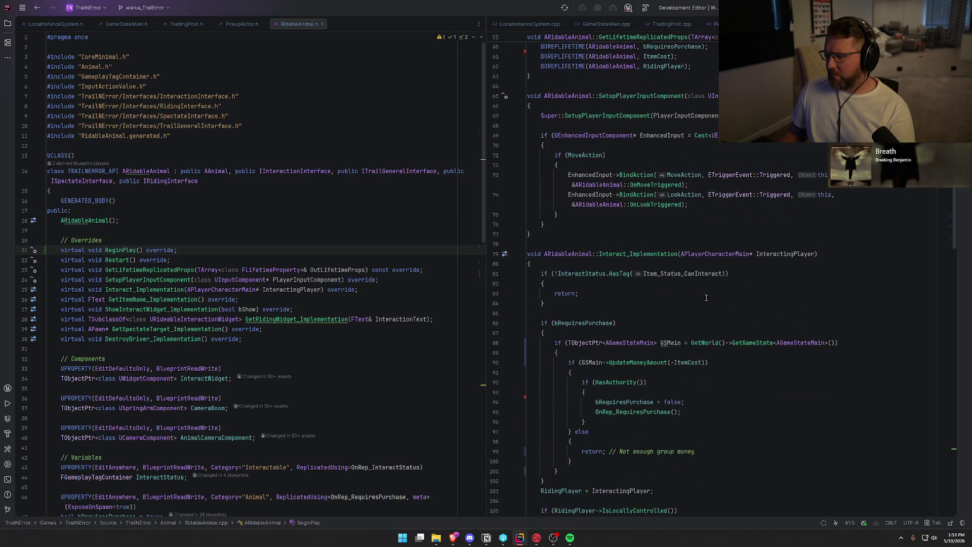
pyautogui.scroll(-10, 706, 297)
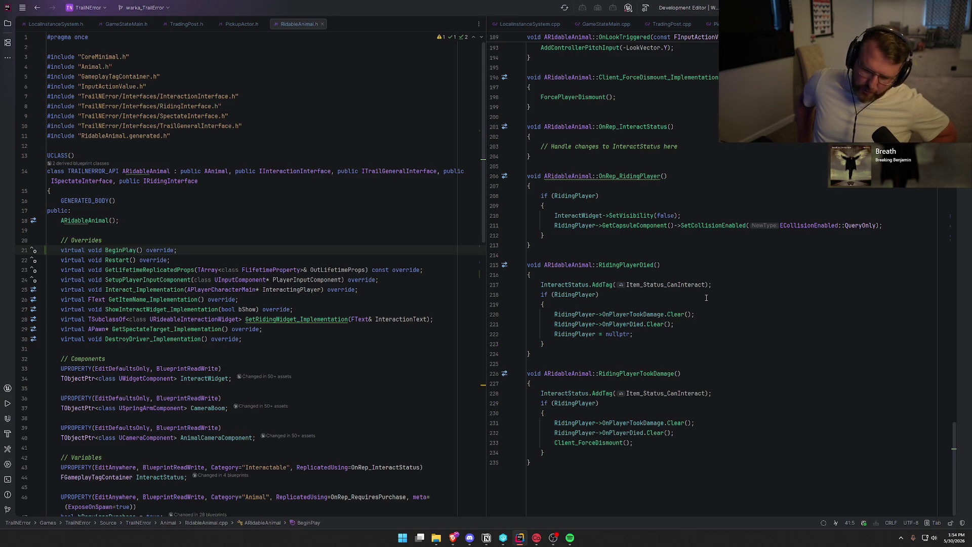
# Delete the ItemCost multiplier block and the whole BeginPlay function from RidableAnimal.cpp.
pyautogui.scroll(1, 732, 270)
pyautogui.scroll(20, 732, 270)
pyautogui.scroll(10, 736, 288)
pyautogui.moveTo(546, 265)
pyautogui.mouseDown()
pyautogui.moveTo(519, 247)
pyautogui.moveTo(522, 196)
pyautogui.mouseUp()
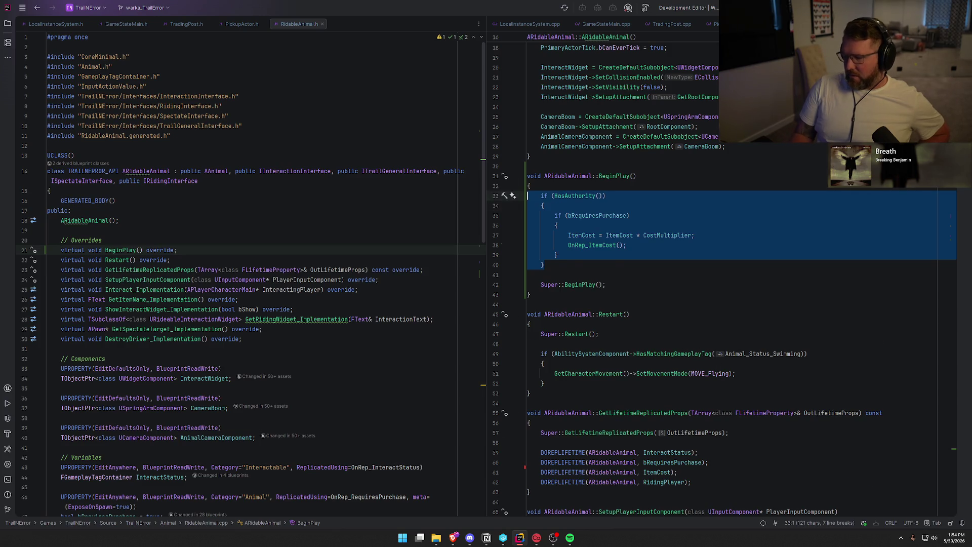
pyautogui.press('BackSpace')
pyautogui.press('BackSpace')
pyautogui.press('Delete')
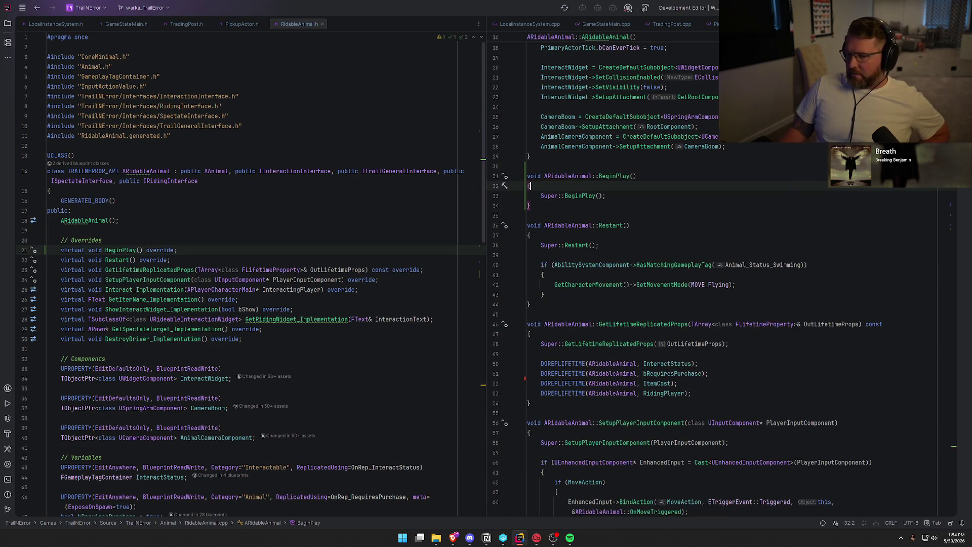
pyautogui.hotkey('ctrl', 'w')
pyautogui.hotkey('ctrl', 'w')
pyautogui.hotkey('ctrl', 'w')
pyautogui.press('BackSpace')
# Remove the BeginPlay declaration and the CostMultiplier UPROPERTY from RidableAnimal.h.
pyautogui.press('BackSpace')
pyautogui.click(188, 252)
pyautogui.hotkey('ctrl', 'w')
pyautogui.hotkey('ctrl', 'w')
pyautogui.hotkey('ctrl', 'w')
pyautogui.press('BackSpace')
pyautogui.press('BackSpace')
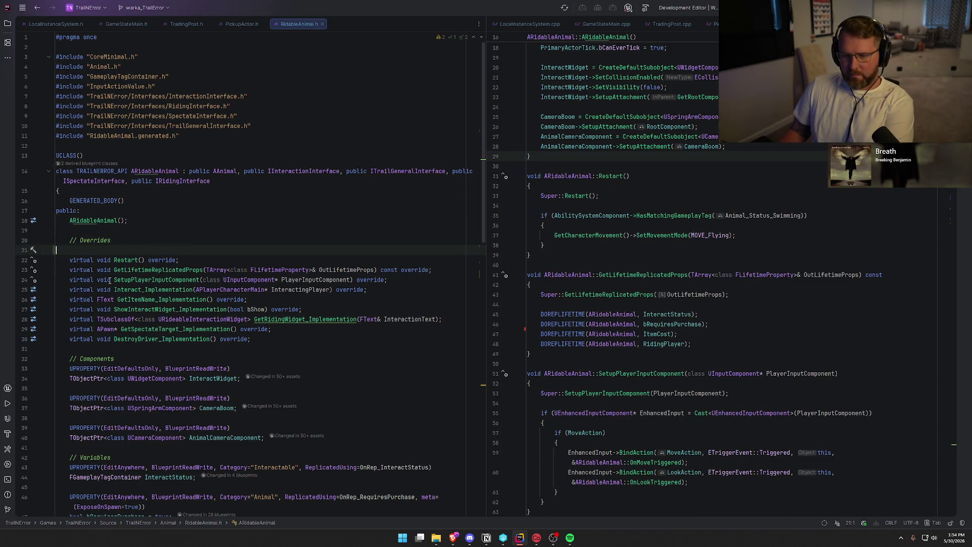
pyautogui.scroll(-8, 256, 376)
pyautogui.scroll(-2, 146, 337)
pyautogui.click(165, 331)
pyautogui.hotkey('ctrl', 'w')
pyautogui.press('BackSpace')
pyautogui.press('BackSpace')
pyautogui.press('BackSpace')
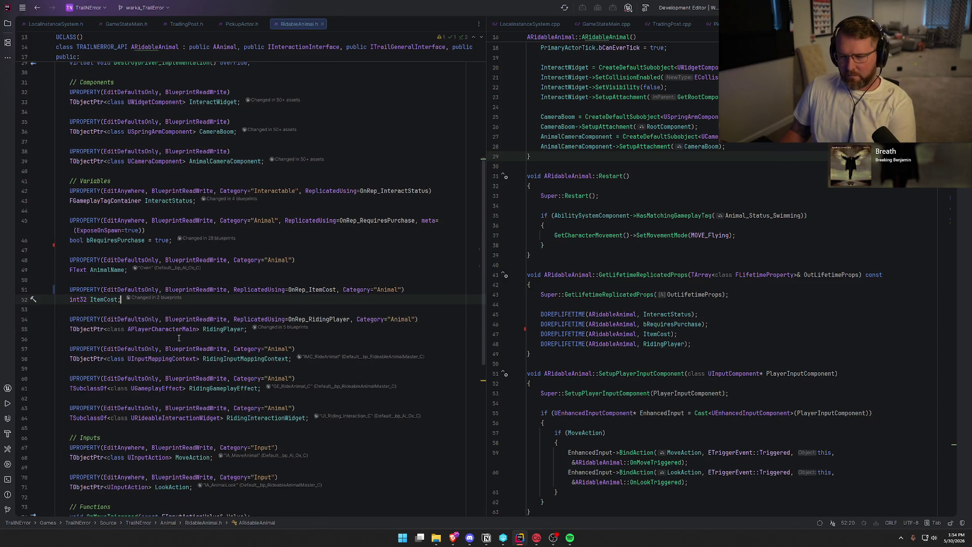
# Change ItemCost's EditDefaultsOnly specifier to EditAnywhere.
pyautogui.doubleClick(124, 289)
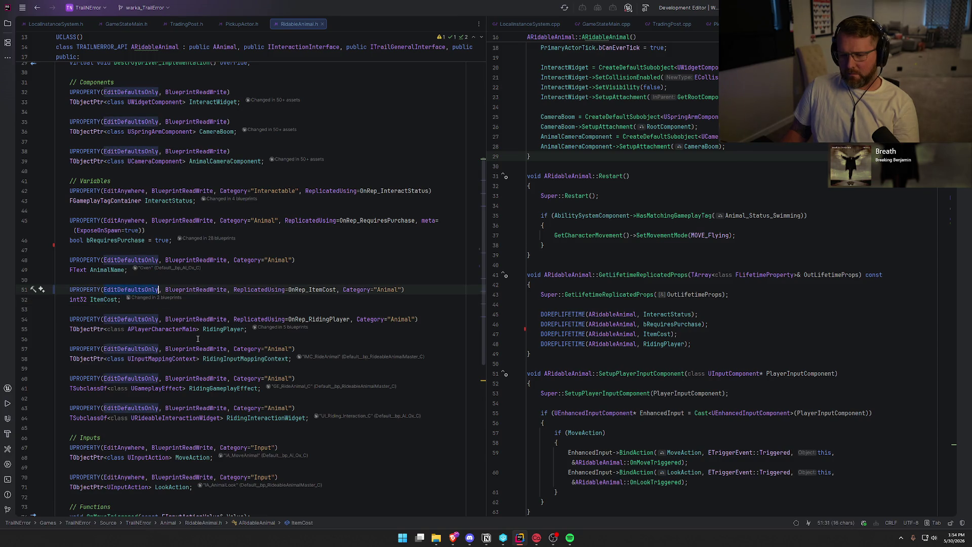
pyautogui.write('E')
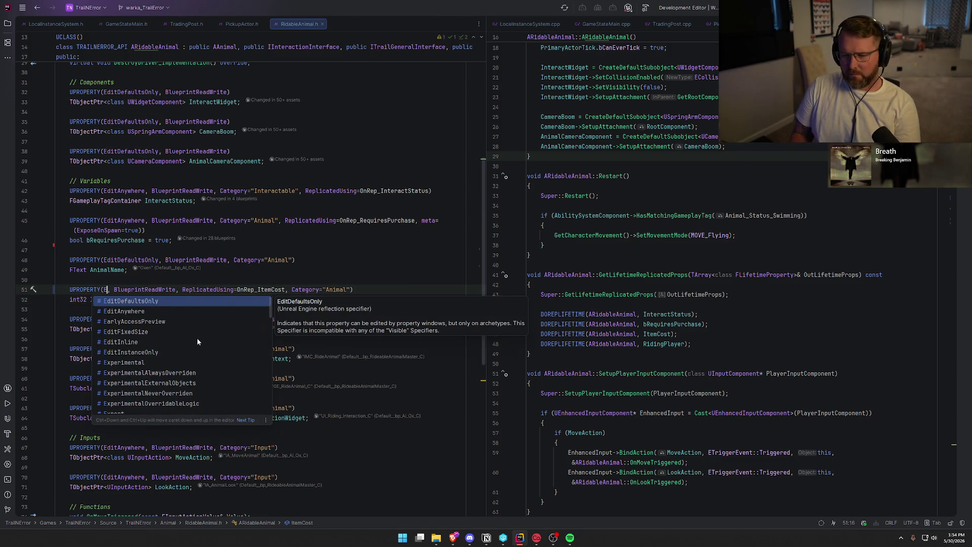
pyautogui.press('Down')
pyautogui.press('Return')
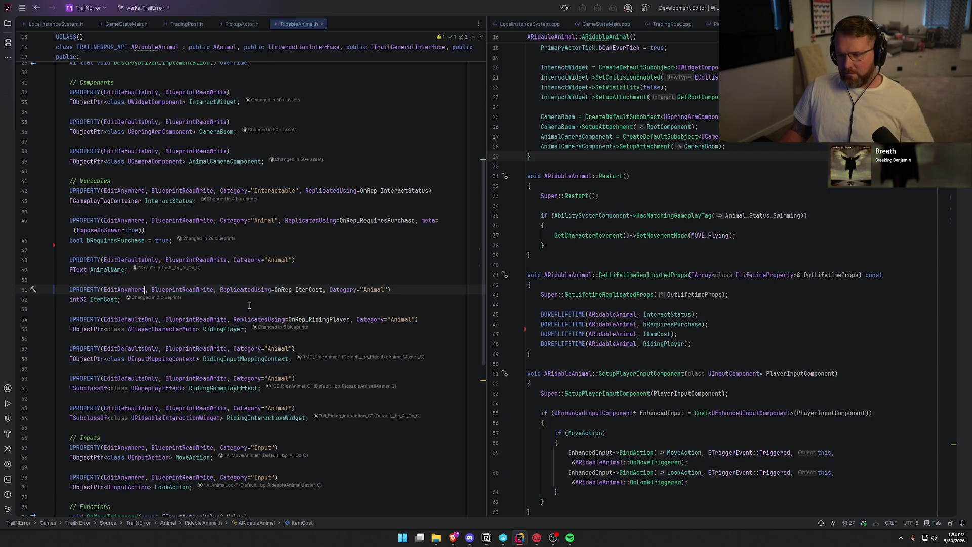
# Delete ReplicatedUsing=OnRep_ItemCost and the ItemCost DOREPLIFETIME line.
pyautogui.press('Down')
pyautogui.click(305, 289)
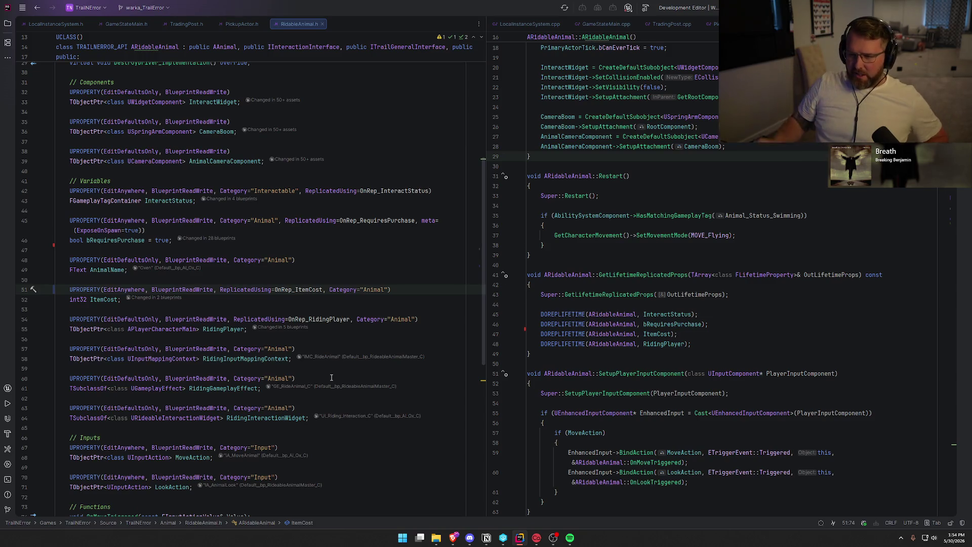
pyautogui.keyDown('shift'); pyautogui.click(324, 289); pyautogui.keyUp('shift')
pyautogui.press('BackSpace')
pyautogui.press('BackSpace')
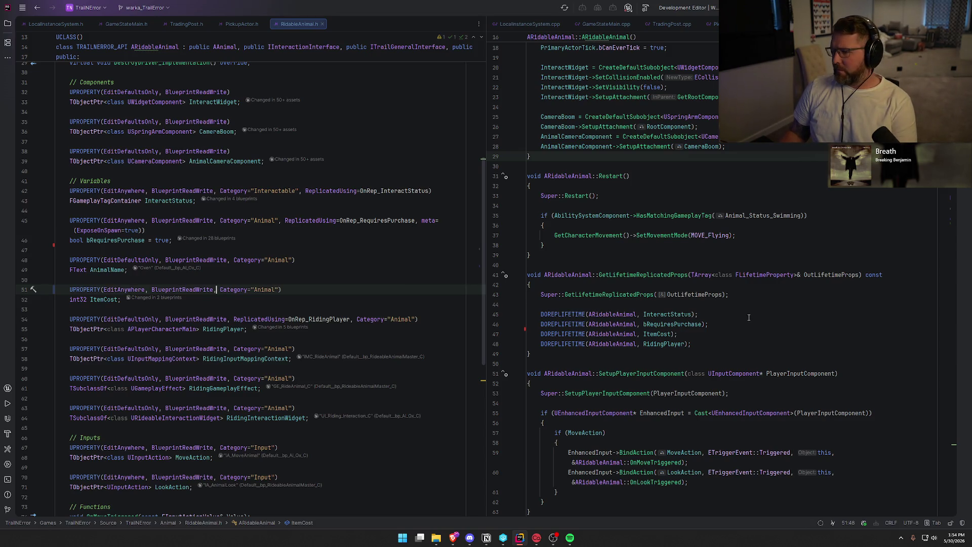
pyautogui.click(683, 333)
pyautogui.hotkey('shift', 'Home')
pyautogui.press('BackSpace')
pyautogui.press('BackSpace')
pyautogui.click(304, 271)
pyautogui.hotkey('ctrl', 'f')
pyautogui.write('rep')
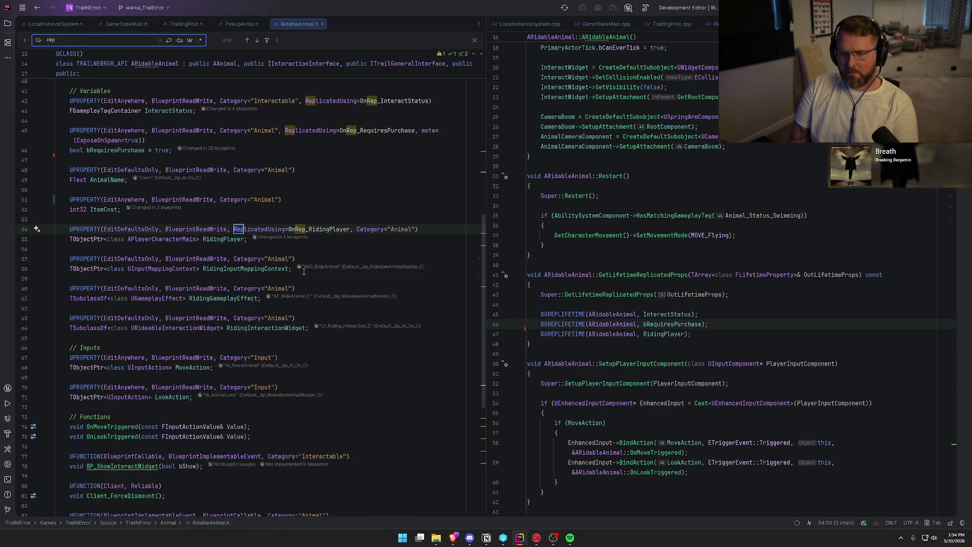
pyautogui.write('licate')
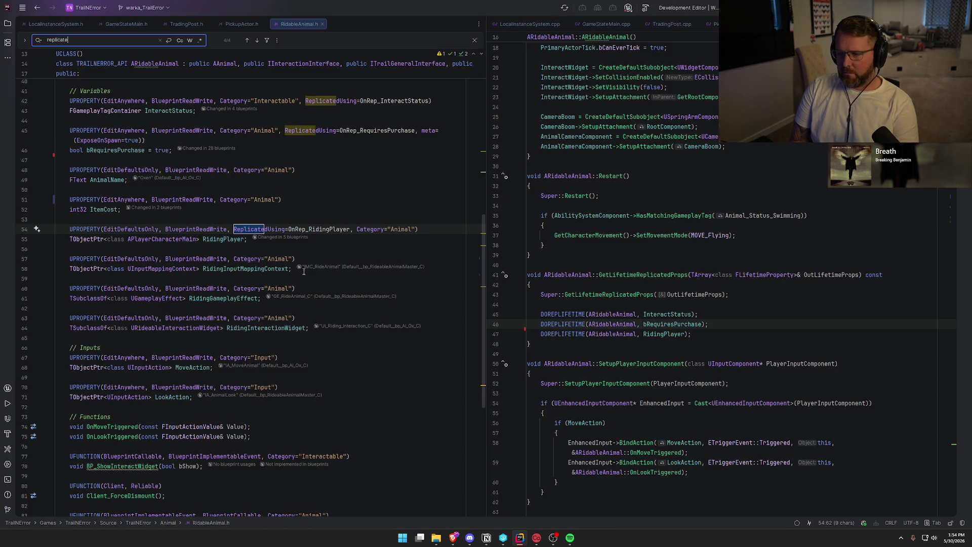
pyautogui.write('d')
pyautogui.press('Return')
pyautogui.press('Return')
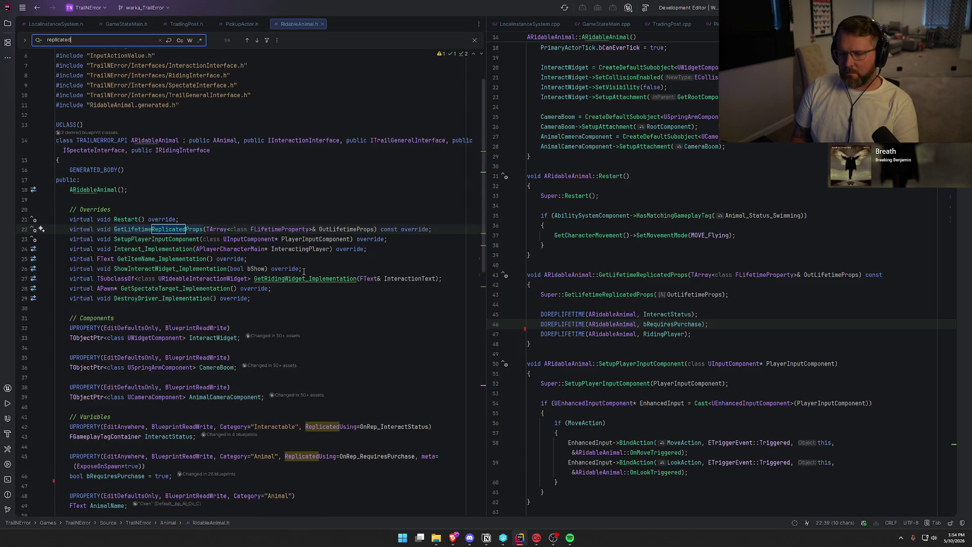
pyautogui.press('Return')
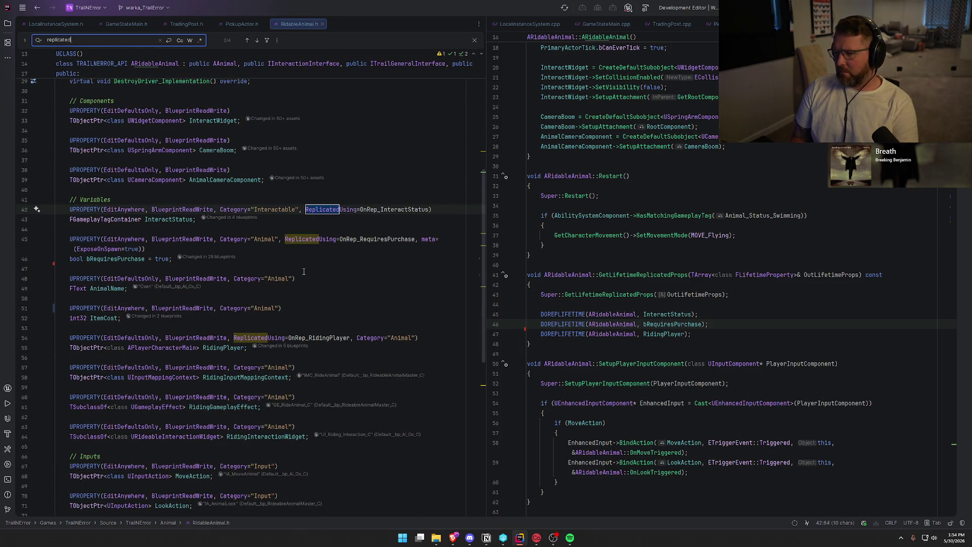
pyautogui.press('Return')
pyautogui.press('Escape')
pyautogui.scroll(-3, 304, 272)
pyautogui.click(304, 272)
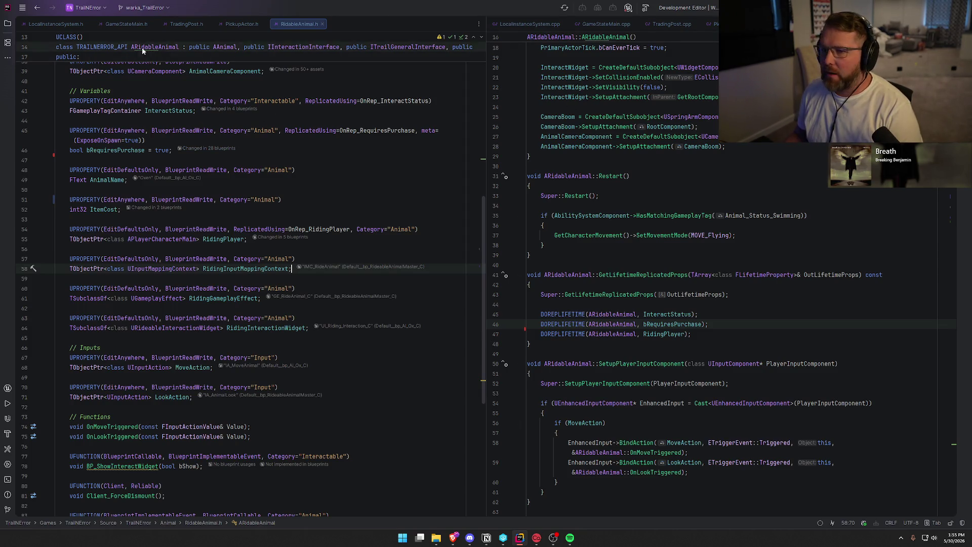
pyautogui.hotkey('ctrl', 'shift', 'b')
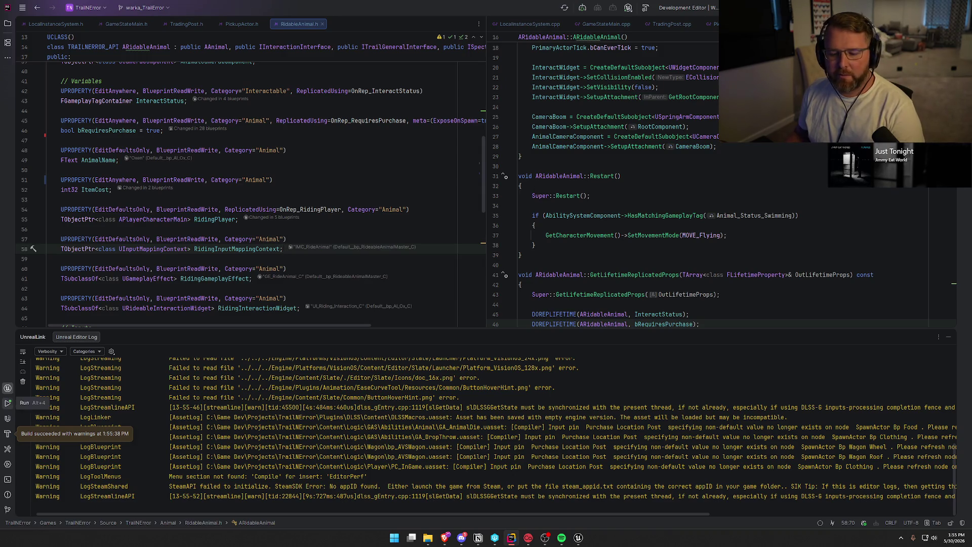
# Hide the Unreal Editor Log panel once the build succeeds.
pyautogui.click(952, 338)
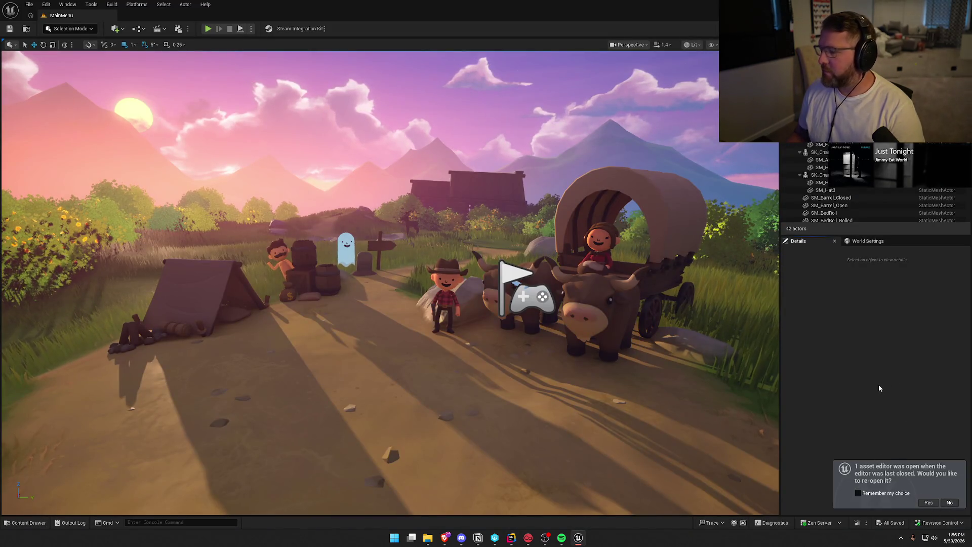
# Open the TrailMap level from the Maps folder in the Content Drawer and select the idle ox.
pyautogui.hotkey('ctrl', 'space')
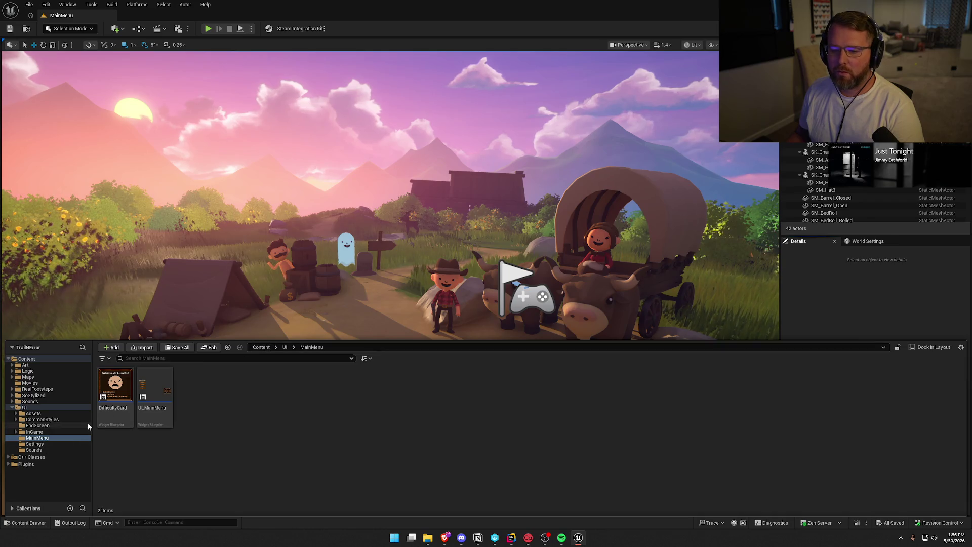
pyautogui.doubleClick(24, 407)
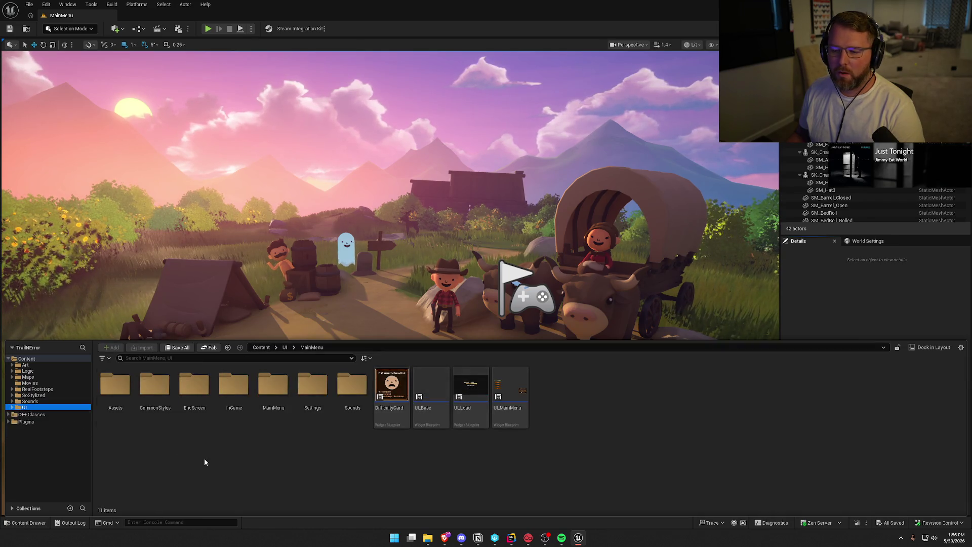
pyautogui.click(28, 377)
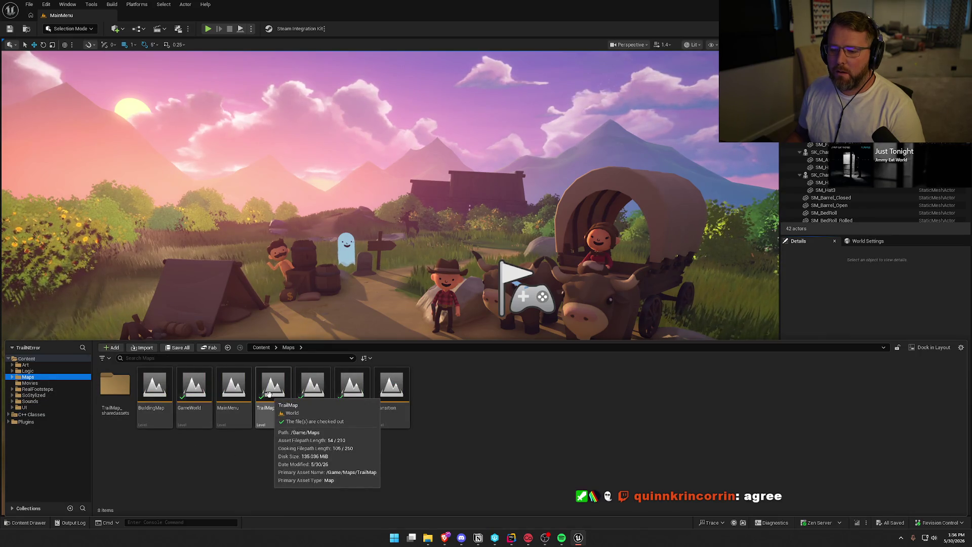
pyautogui.click(269, 394)
pyautogui.doubleClick(268, 394)
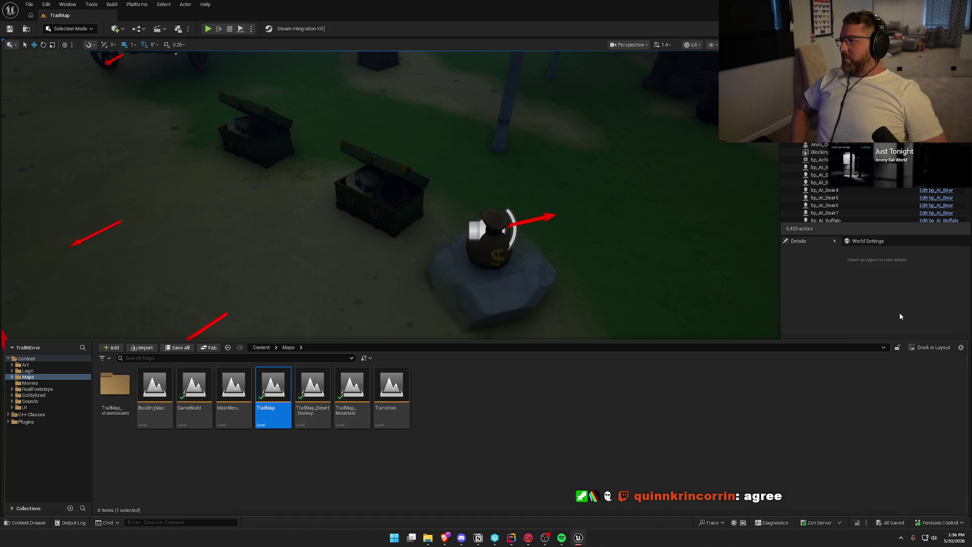
pyautogui.click(819, 144)
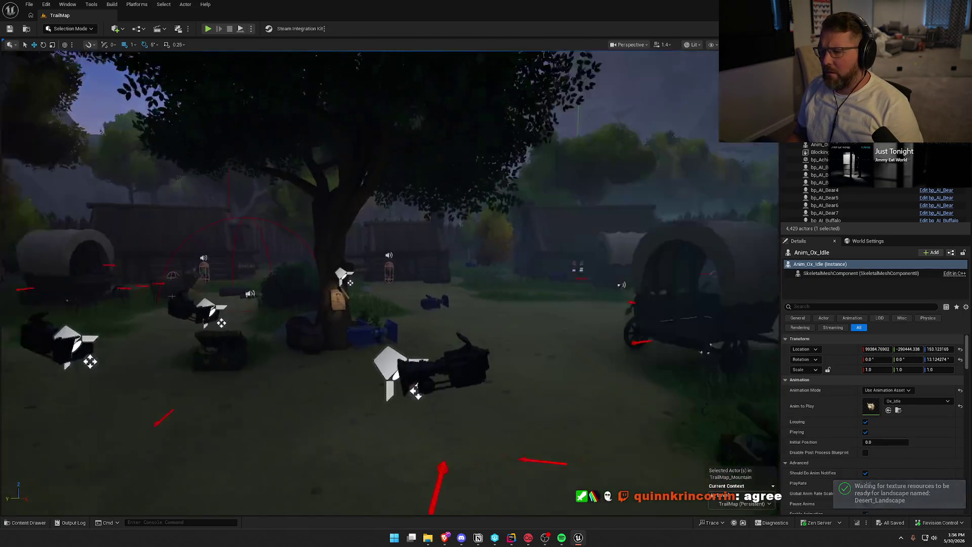
# Frame the ox, move the view to the village gate, and select ForestTradingPost.
pyautogui.press('f')
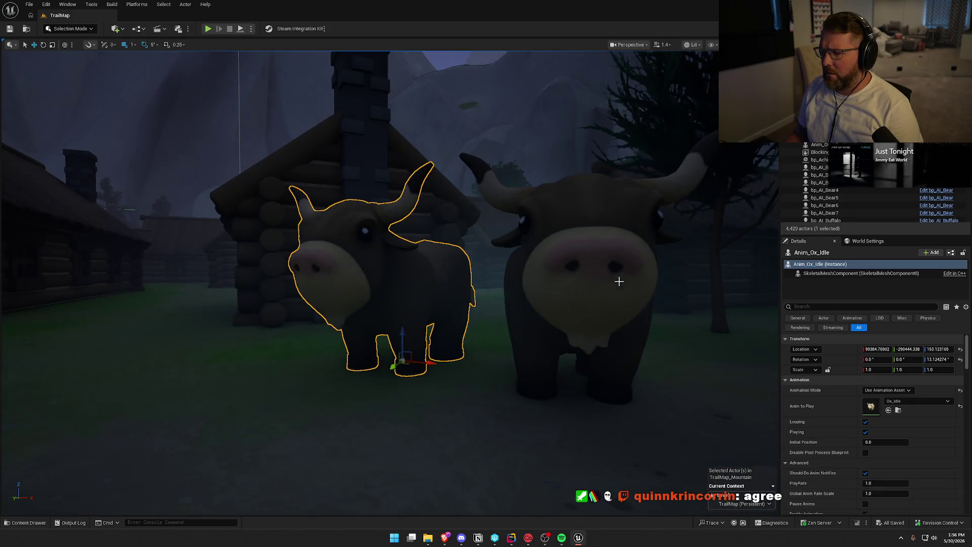
pyautogui.moveTo(568, 260); pyautogui.dragTo(508, 259)
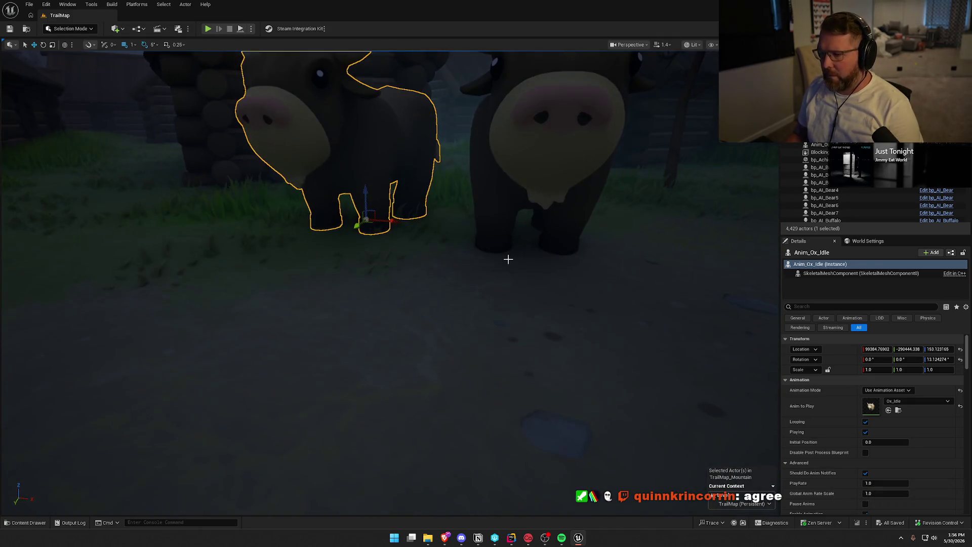
pyautogui.press('Escape')
pyautogui.scroll(-10, 508, 259)
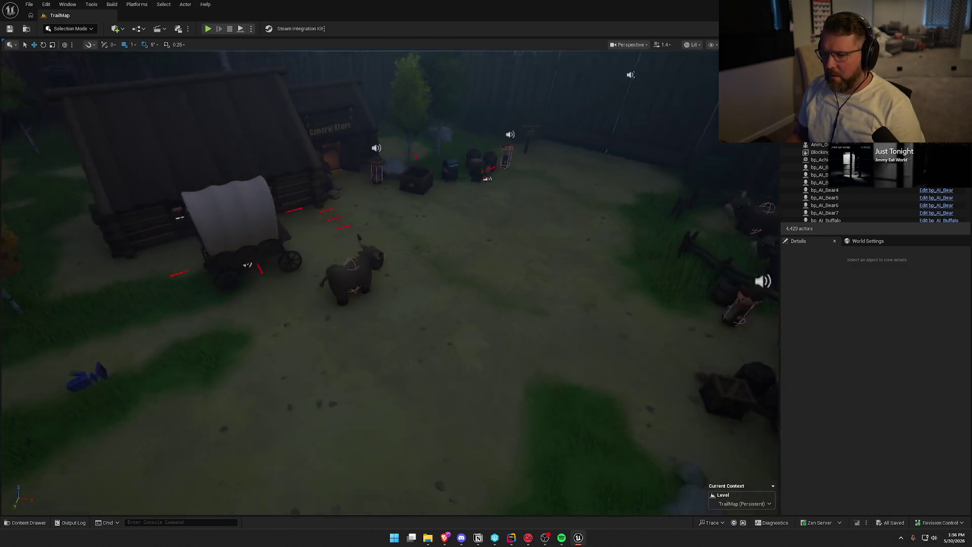
pyautogui.moveTo(473, 157); pyautogui.dragTo(473, 127)
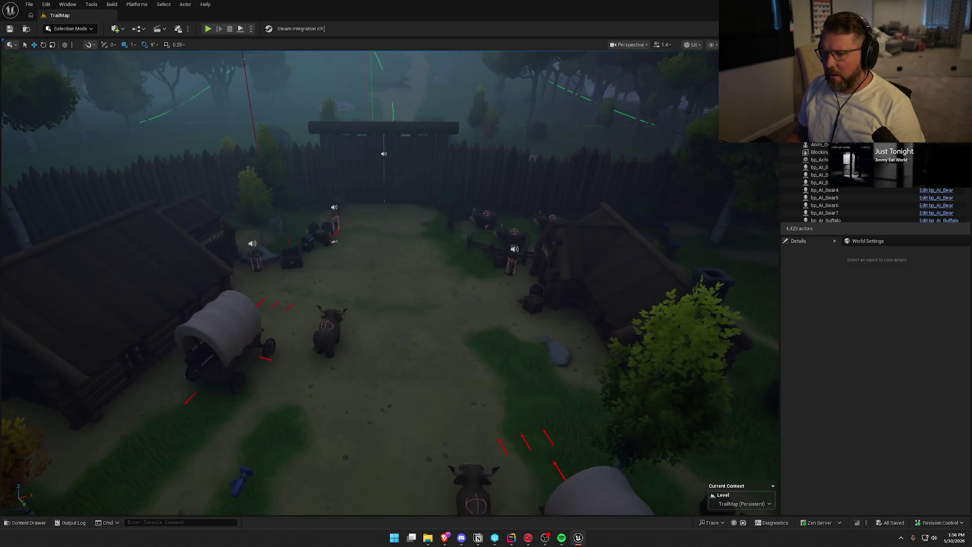
pyautogui.click(250, 100)
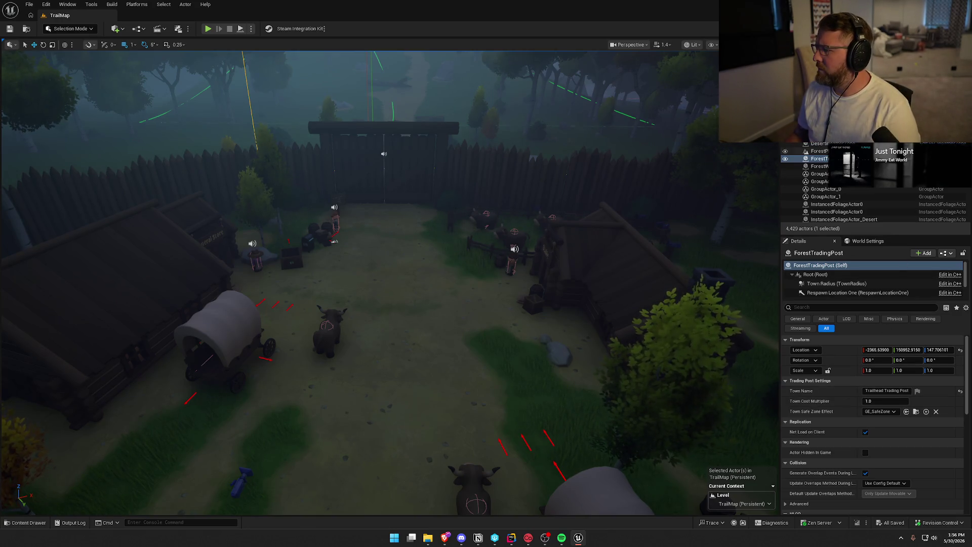
# Open bp_TradingPost, inspect TradingPostCash, and view the Event BeginPlay chain in the event graph.
pyautogui.doubleClick(416, 203)
pyautogui.scroll(-2, 53, 463)
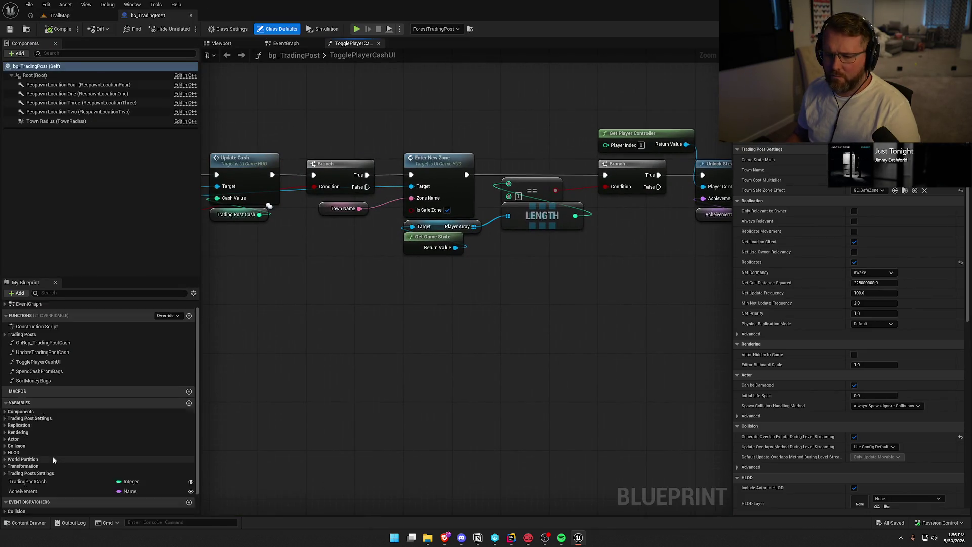
pyautogui.click(42, 471)
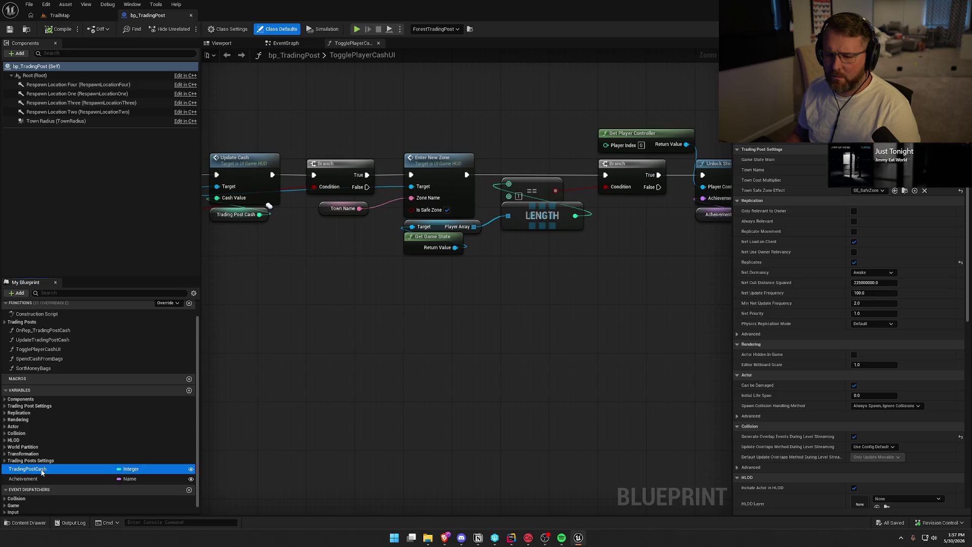
pyautogui.moveTo(621, 369)
pyautogui.mouseDown()
pyautogui.moveTo(588, 373)
pyautogui.moveTo(660, 397)
pyautogui.moveTo(597, 370)
pyautogui.moveTo(354, 332)
pyautogui.mouseUp()
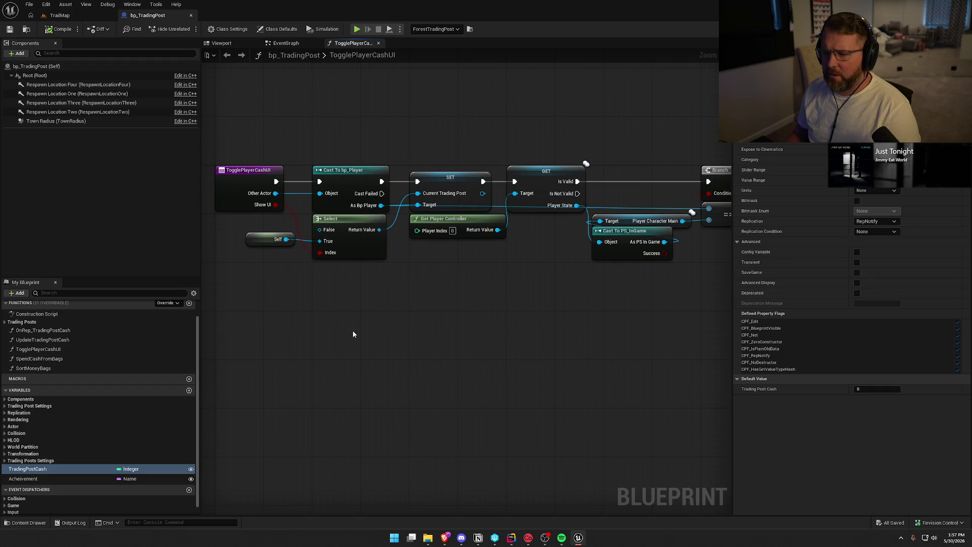
pyautogui.click(287, 43)
pyautogui.moveTo(474, 224)
pyautogui.mouseDown()
pyautogui.moveTo(436, 428)
pyautogui.moveTo(446, 311)
pyautogui.mouseUp()
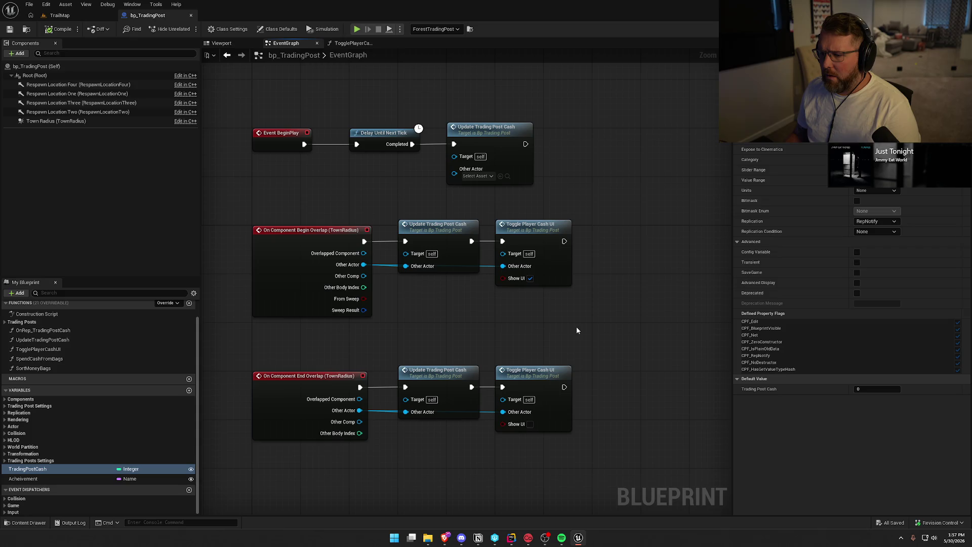
pyautogui.moveTo(601, 478); pyautogui.dragTo(405, 121)
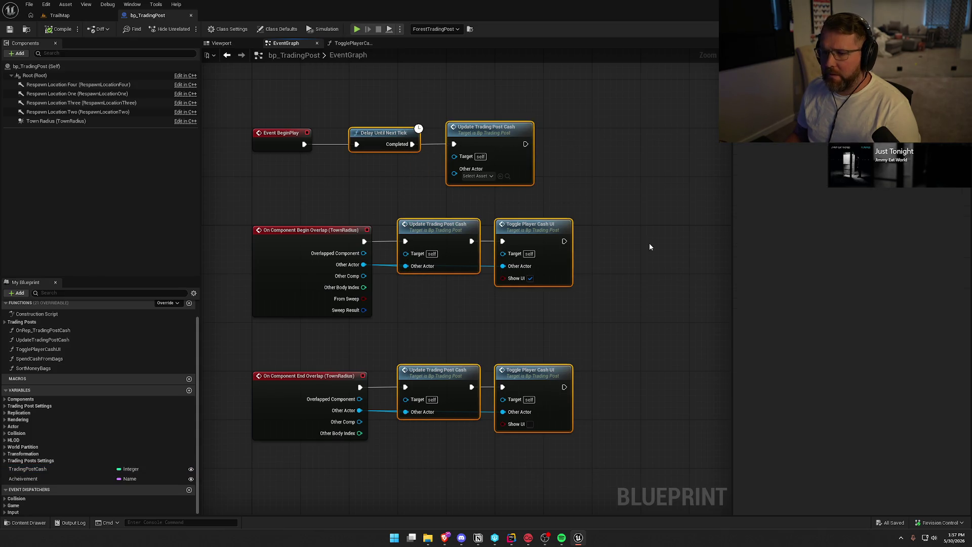
pyautogui.click(650, 246)
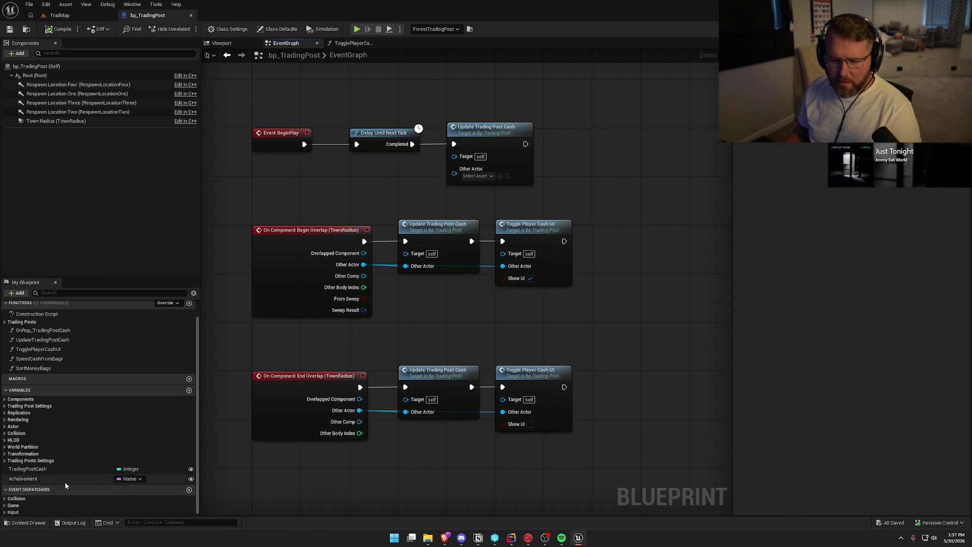
# Inspect the Achievement variable and expand the function and event lists to reach Event BeginPlay.
pyautogui.click(25, 479)
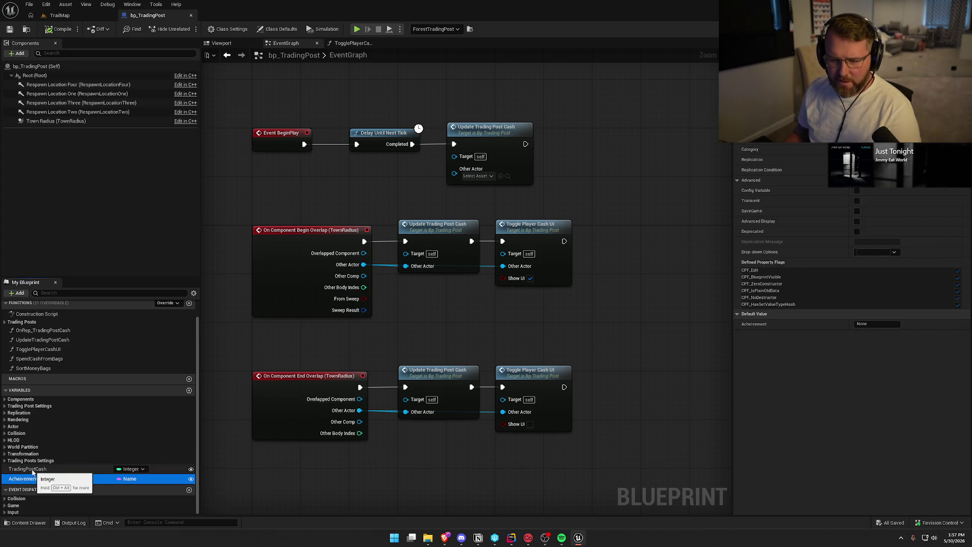
pyautogui.click(5, 321)
pyautogui.scroll(1, 5, 318)
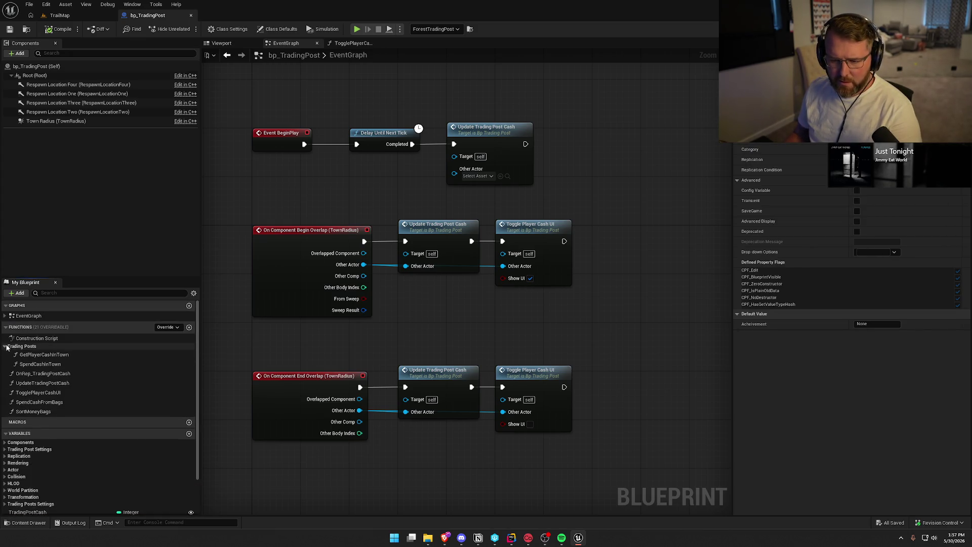
pyautogui.click(5, 316)
pyautogui.doubleClick(38, 344)
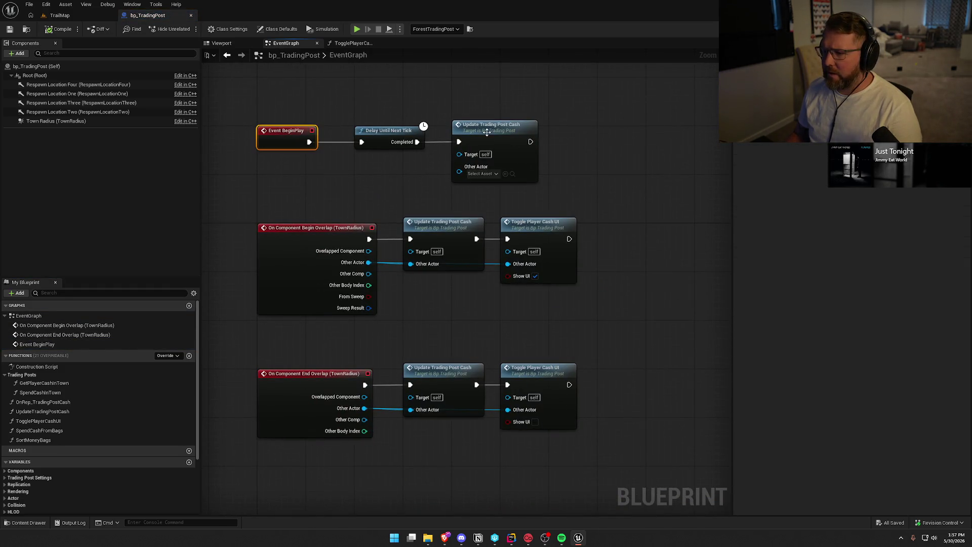
# Open the UpdateTradingPostCash graph, inspect its Trading Post Cash setter, and switch to Rider.
pyautogui.doubleClick(499, 136)
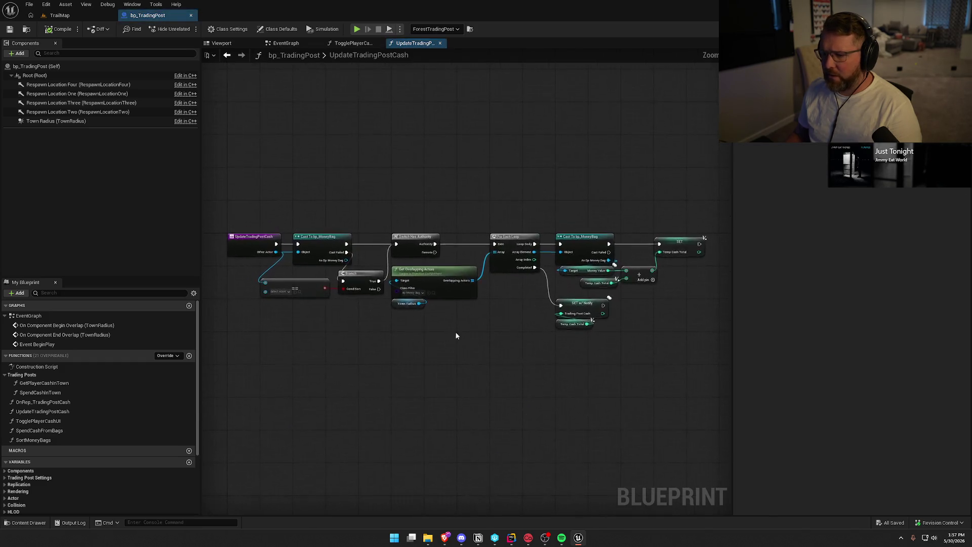
pyautogui.scroll(3, 333, 332)
pyautogui.moveTo(436, 360)
pyautogui.mouseDown()
pyautogui.moveTo(327, 345)
pyautogui.moveTo(345, 342)
pyautogui.moveTo(310, 320)
pyautogui.mouseUp()
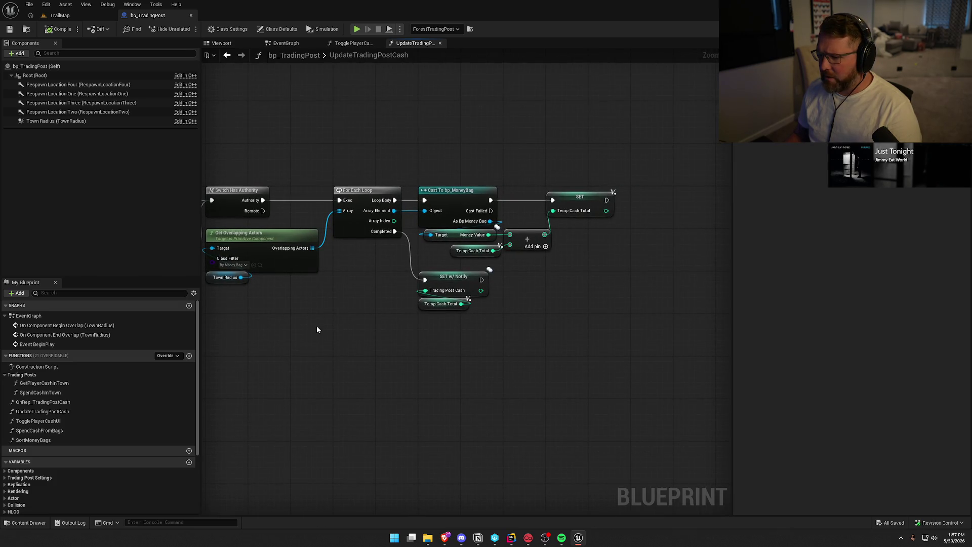
pyautogui.moveTo(601, 330); pyautogui.dragTo(293, 169)
pyautogui.click(462, 307)
pyautogui.click(456, 284)
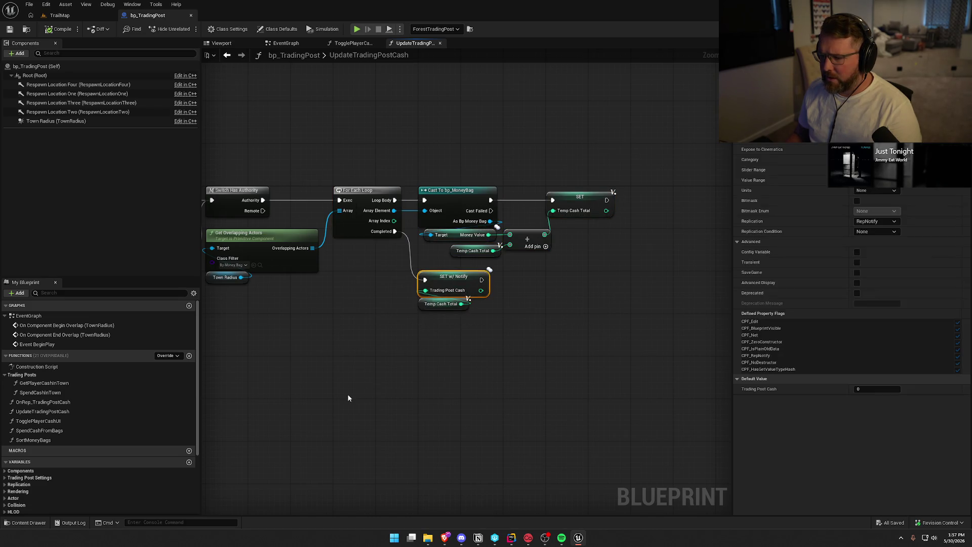
pyautogui.scroll(-1, 423, 349)
pyautogui.moveTo(424, 349)
pyautogui.mouseDown()
pyautogui.moveTo(332, 383)
pyautogui.moveTo(361, 333)
pyautogui.mouseUp()
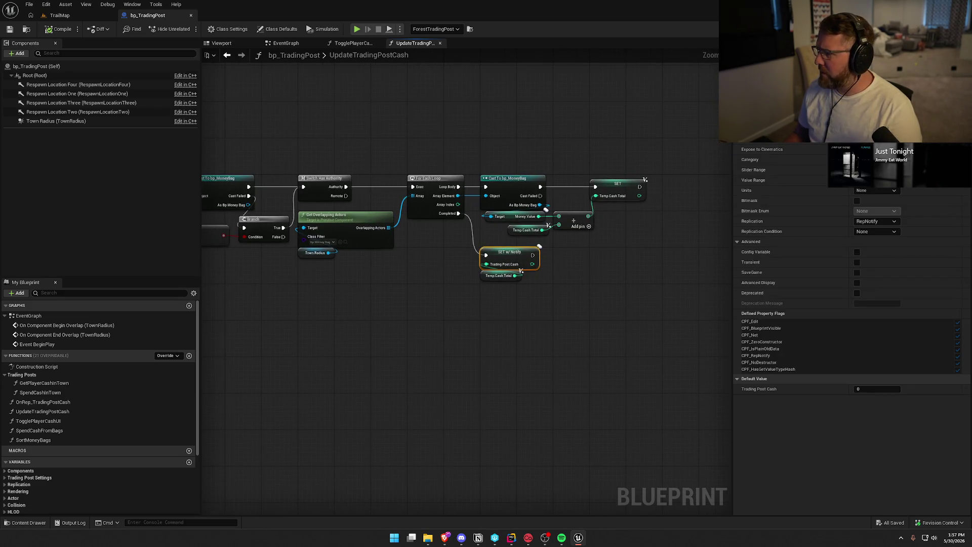
pyautogui.hotkey('alt', 'Tab')
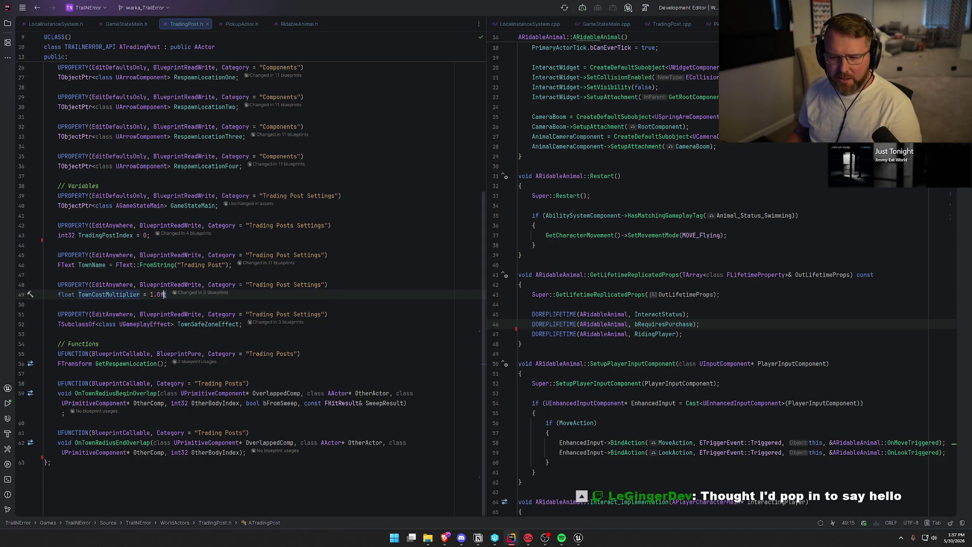
# Delete the TownCostMultiplier property declaration from TradingPost.h.
pyautogui.moveTo(167, 295); pyautogui.dragTo(53, 275)
pyautogui.click(203, 304)
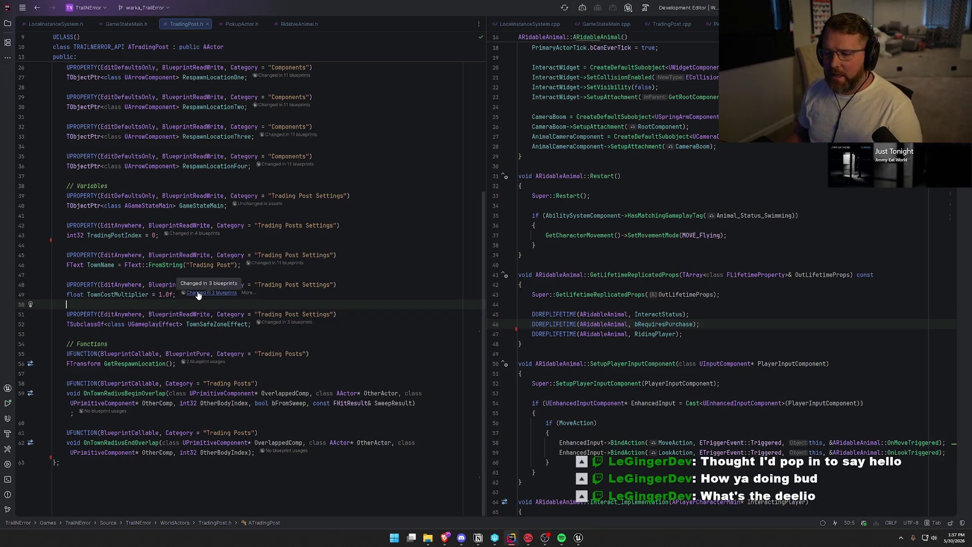
pyautogui.click(33, 294)
pyautogui.hotkey('ctrl', 'w')
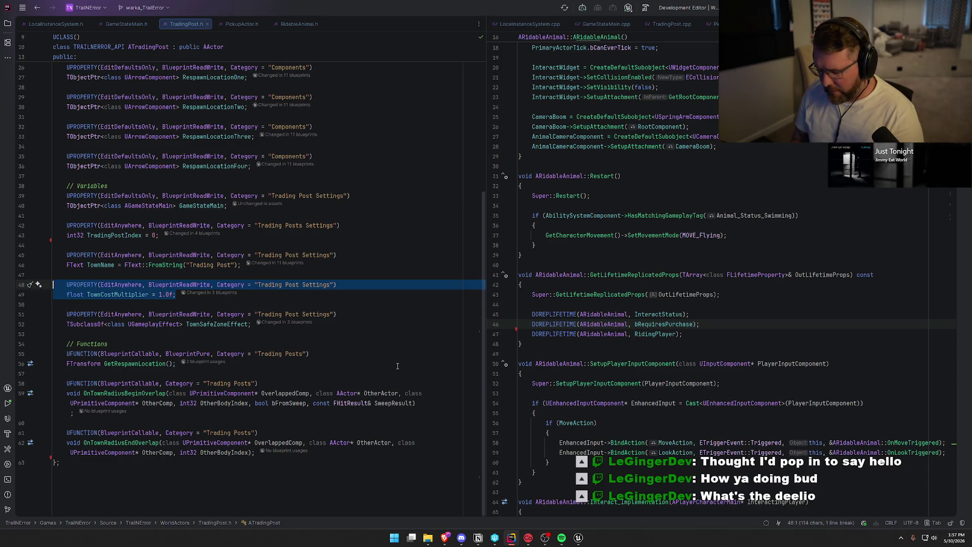
pyautogui.press('BackSpace')
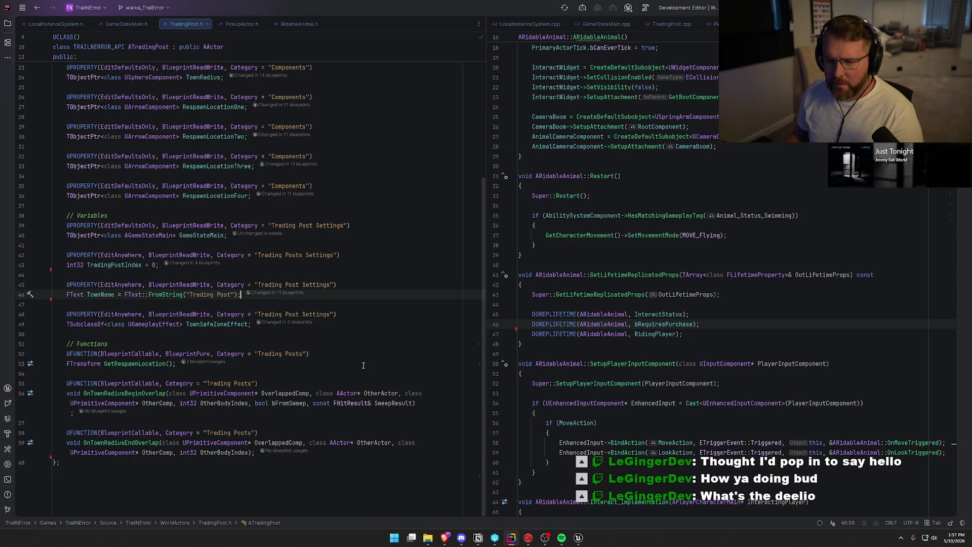
pyautogui.hotkey('ctrl', 'z')
pyautogui.hotkey('ctrl', 'shift', 'z')
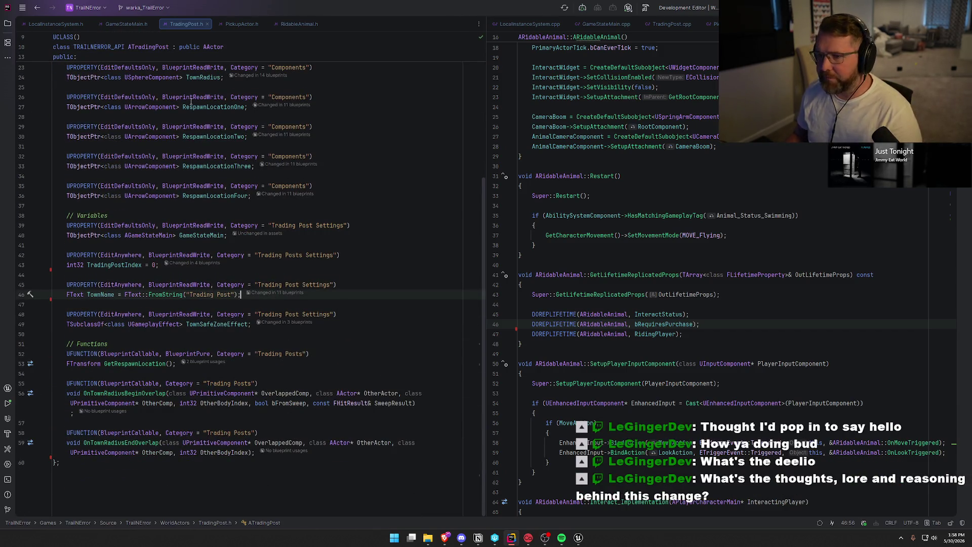
# Look over GetRespawnLocation in TradingPost.cpp, then return to the Unreal blueprint editor.
pyautogui.click(671, 24)
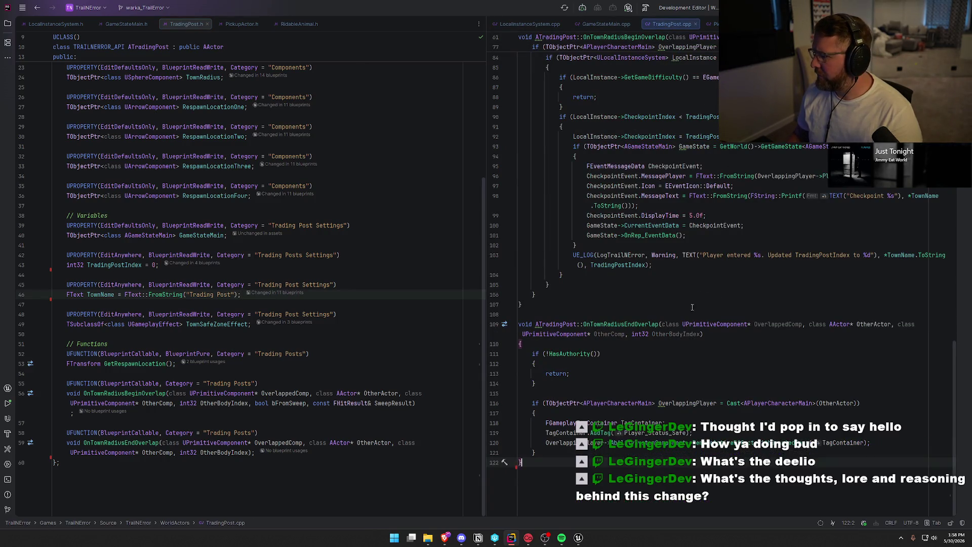
pyautogui.scroll(15, 850, 452)
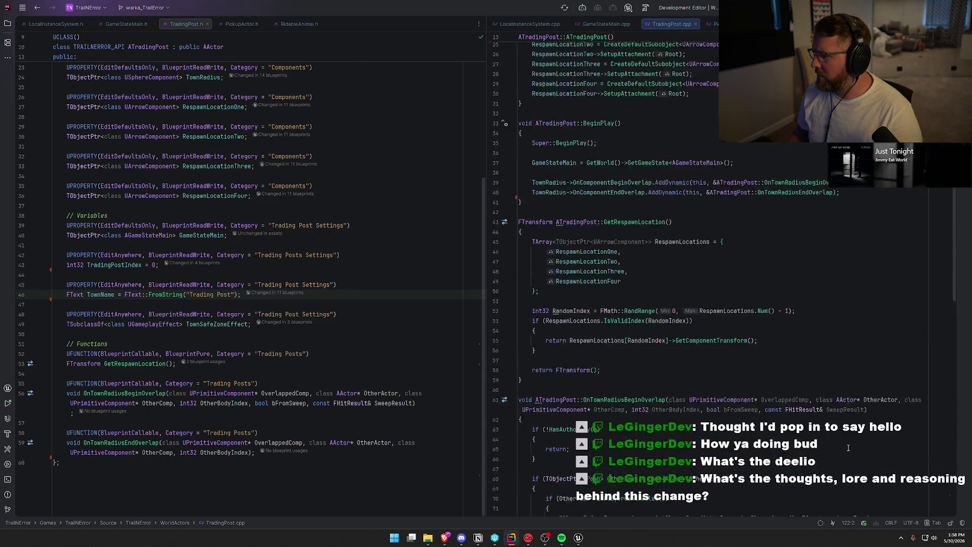
pyautogui.scroll(-9, 849, 448)
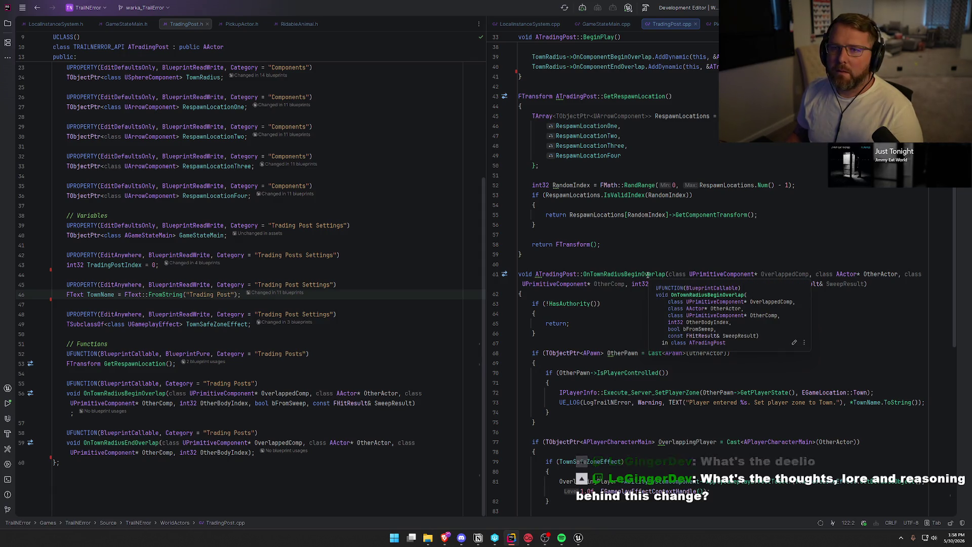
pyautogui.click(578, 538)
pyautogui.scroll(-2, 610, 354)
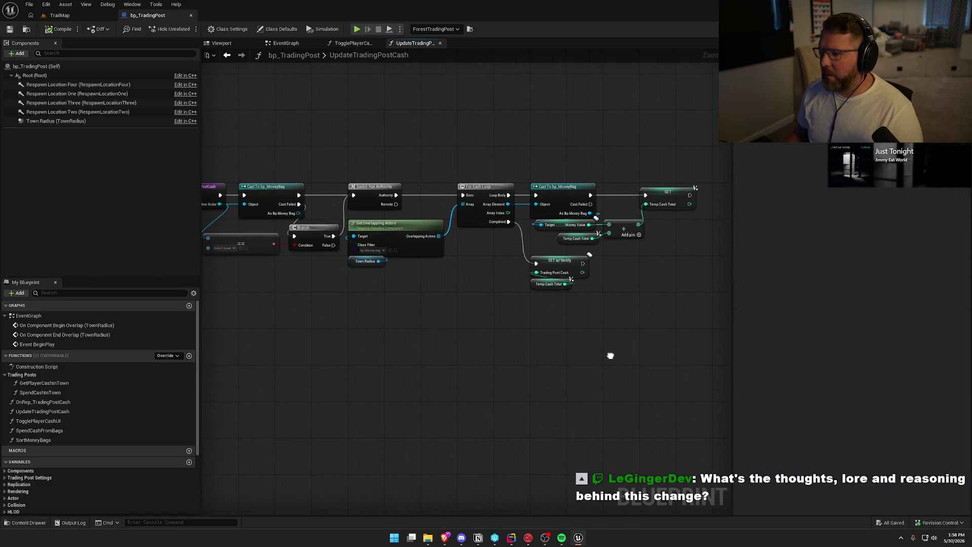
# Open the TogglePlayerCashUI graph and zoom out to show its cast, validity and branch nodes.
pyautogui.moveTo(553, 359)
pyautogui.mouseDown()
pyautogui.moveTo(584, 353)
pyautogui.moveTo(573, 354)
pyautogui.mouseUp()
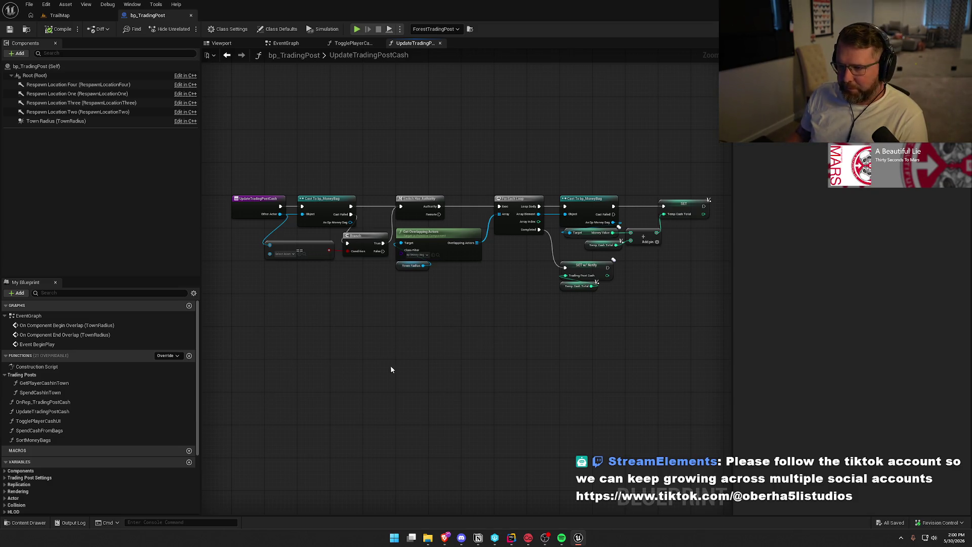
pyautogui.click(361, 43)
pyautogui.scroll(-3, 415, 117)
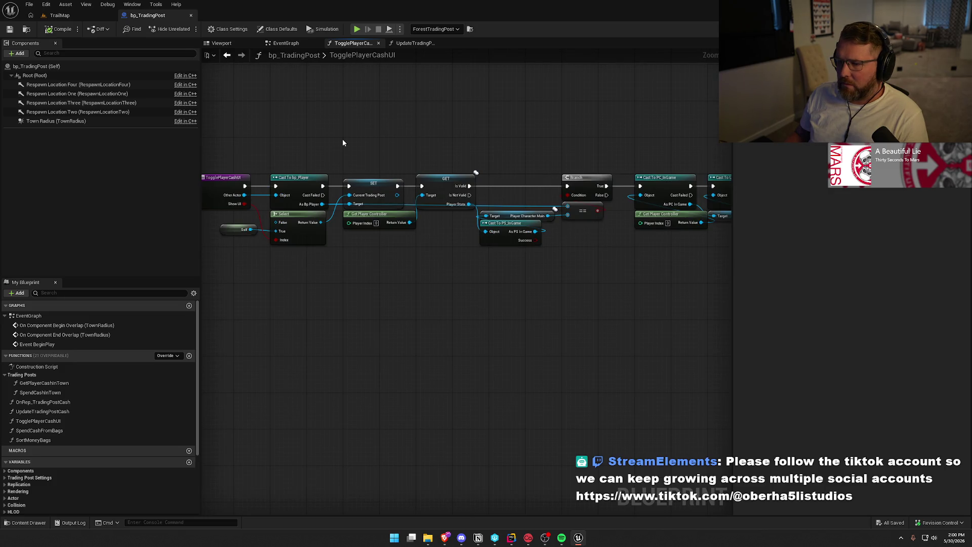
# Review the TogglePlayerCashUI nodes, then open UI_GameHUD from the UI > InGame folder.
pyautogui.moveTo(227, 148); pyautogui.dragTo(309, 324)
pyautogui.click(362, 305)
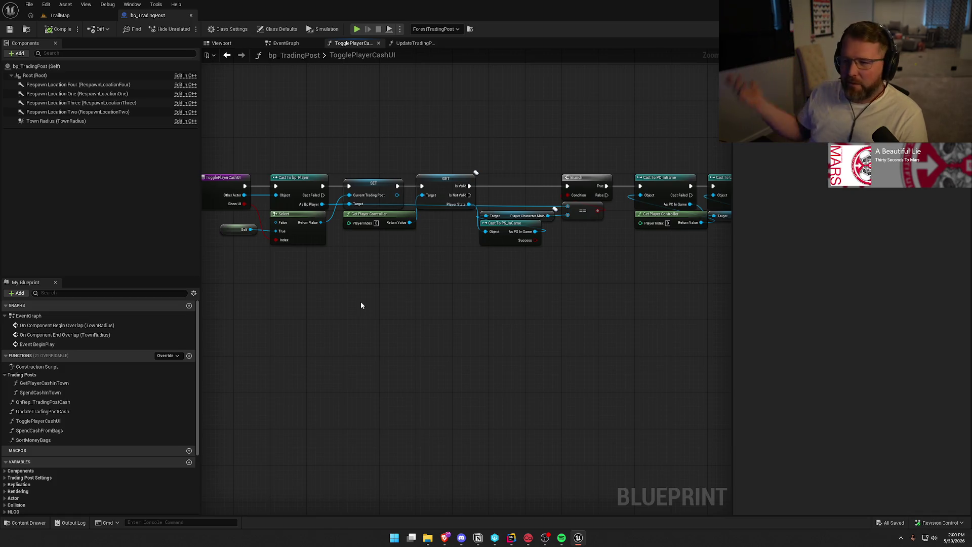
pyautogui.moveTo(494, 272)
pyautogui.mouseDown()
pyautogui.moveTo(501, 276)
pyautogui.moveTo(458, 264)
pyautogui.moveTo(466, 293)
pyautogui.mouseUp()
pyautogui.hotkey('ctrl', 'space')
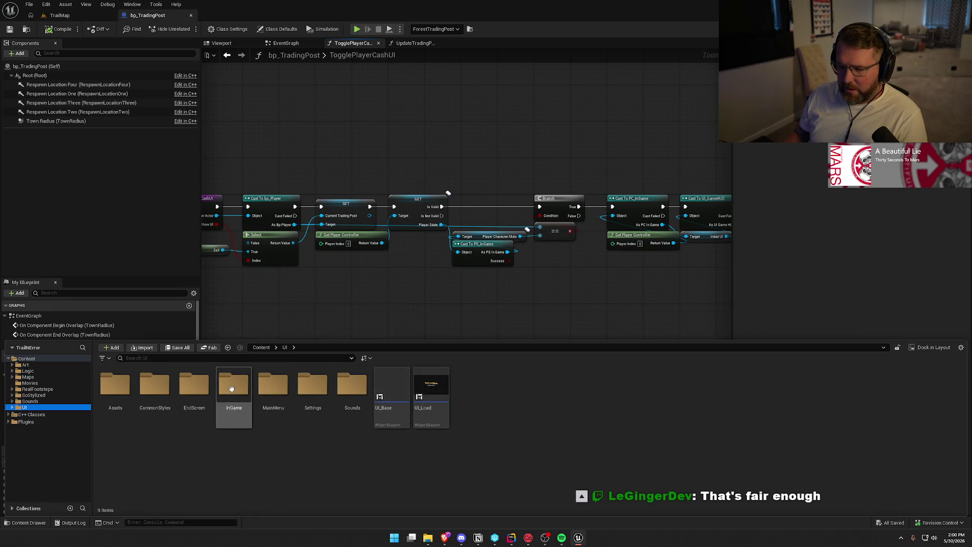
pyautogui.doubleClick(234, 386)
pyautogui.doubleClick(349, 419)
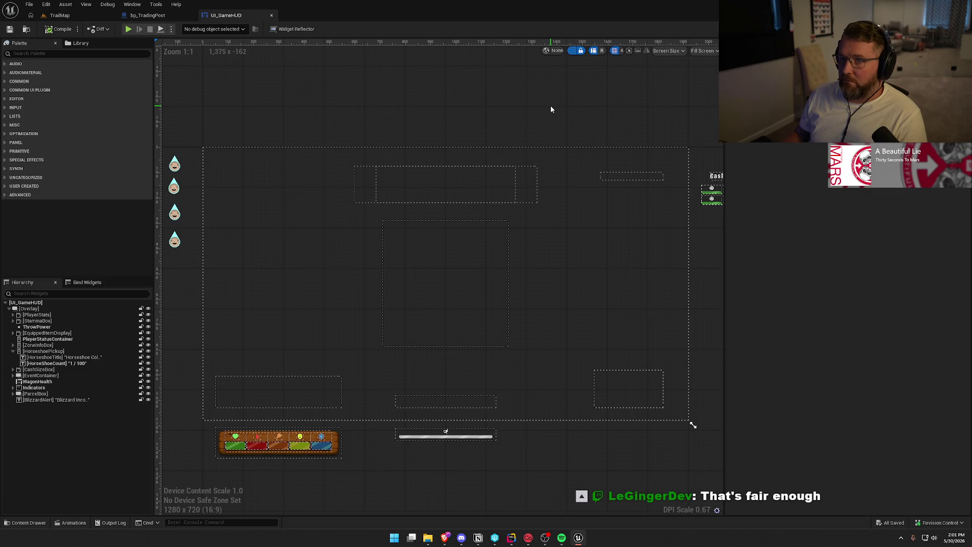
# Inspect the Cash Nearby text and the HUD EventGraph, then return to bp_TradingPost.
pyautogui.moveTo(593, 93); pyautogui.dragTo(547, 96)
pyautogui.click(678, 177)
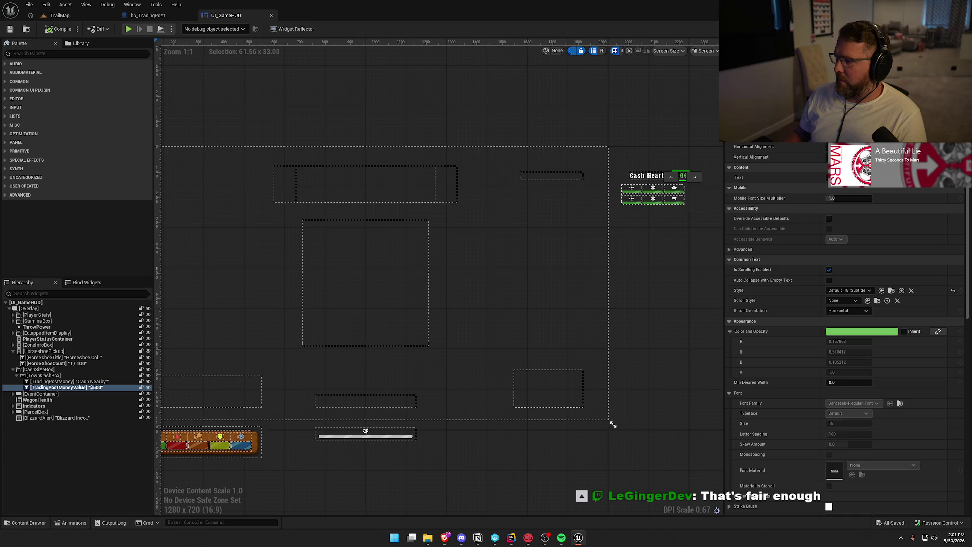
pyautogui.click(953, 29)
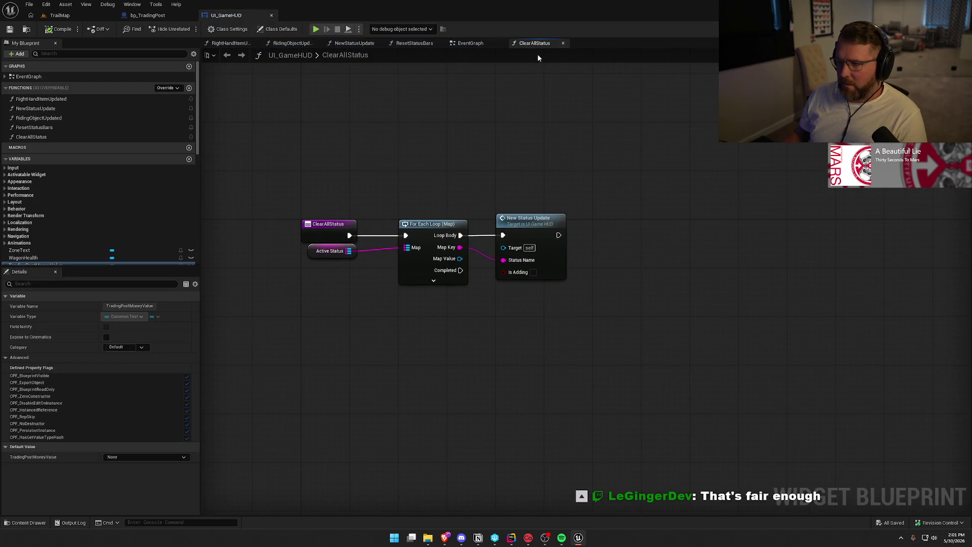
pyautogui.click(497, 43)
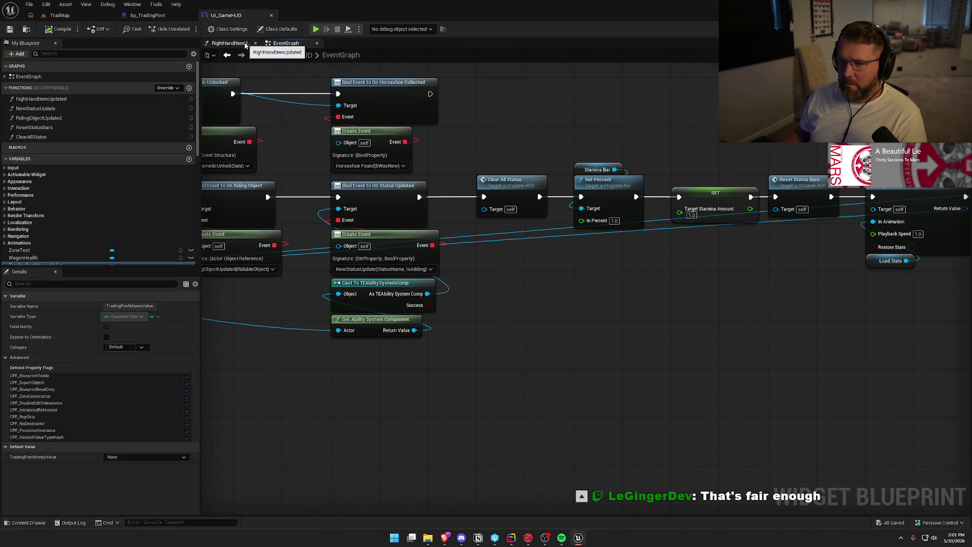
pyautogui.scroll(-3, 628, 332)
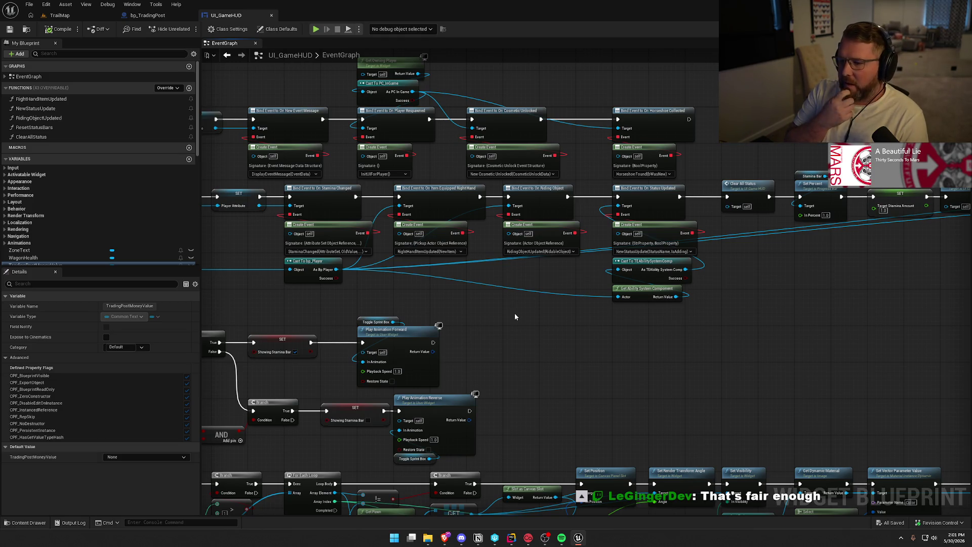
pyautogui.moveTo(507, 313)
pyautogui.mouseDown()
pyautogui.moveTo(545, 308)
pyautogui.moveTo(532, 310)
pyautogui.moveTo(500, 288)
pyautogui.mouseUp()
pyautogui.scroll(1, 491, 302)
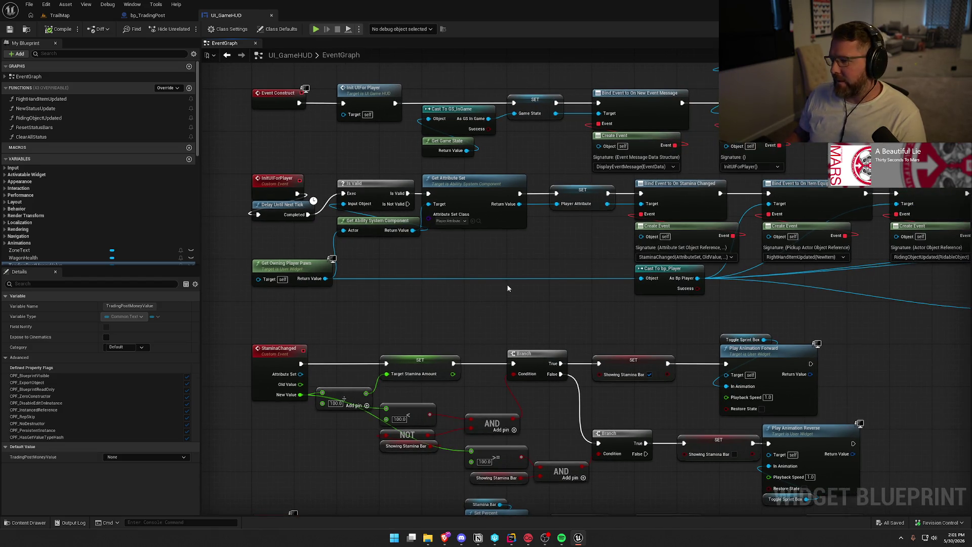
pyautogui.moveTo(498, 302); pyautogui.dragTo(434, 386)
pyautogui.click(152, 15)
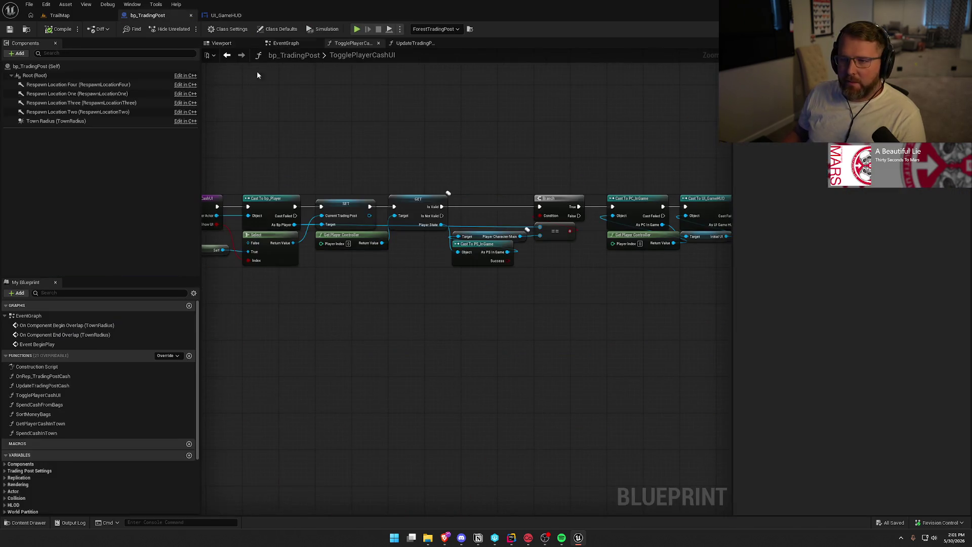
# Scroll through ForestTradingPost's Details in TrailMap, then bring up TradingPost.h and TradingPost.cpp in Rider.
pyautogui.moveTo(295, 154); pyautogui.dragTo(345, 154)
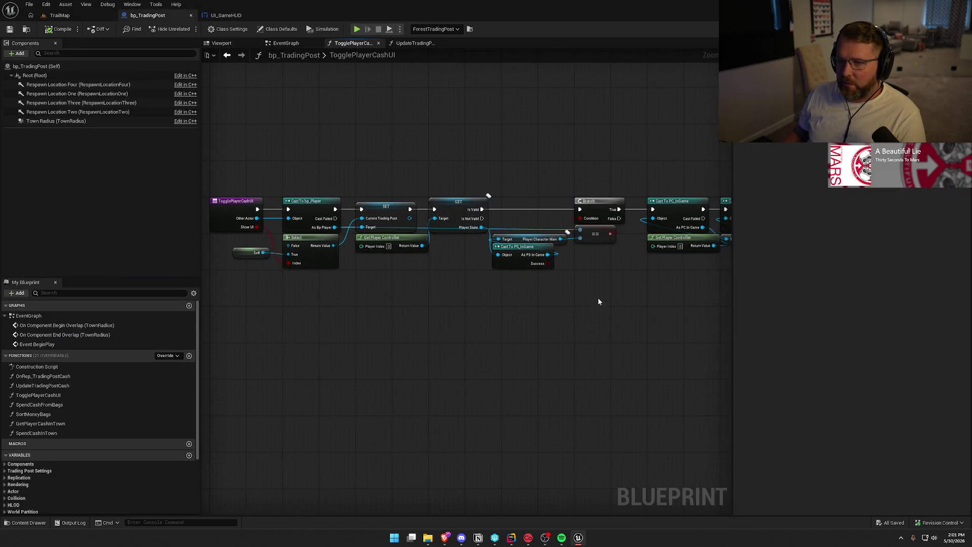
pyautogui.click(60, 15)
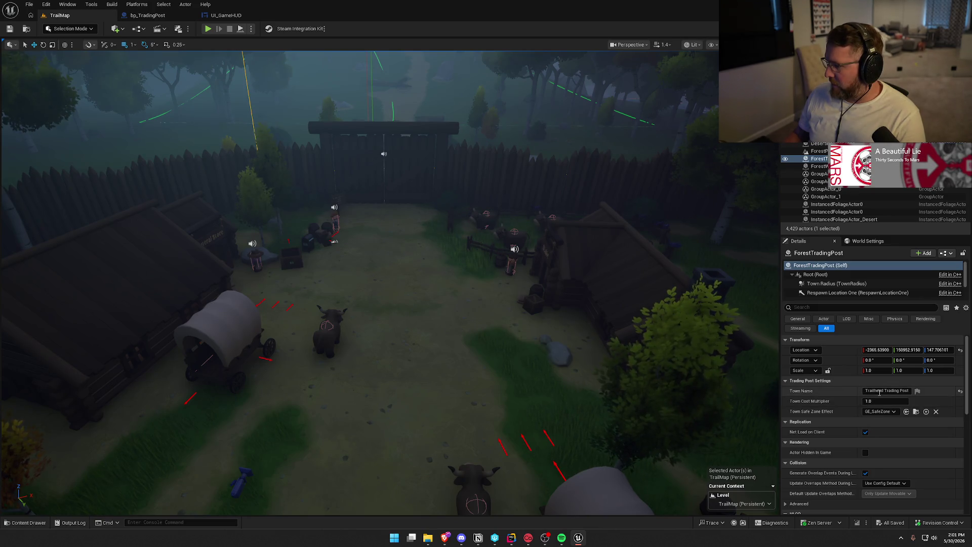
pyautogui.scroll(-2, 891, 447)
pyautogui.scroll(-5, 891, 447)
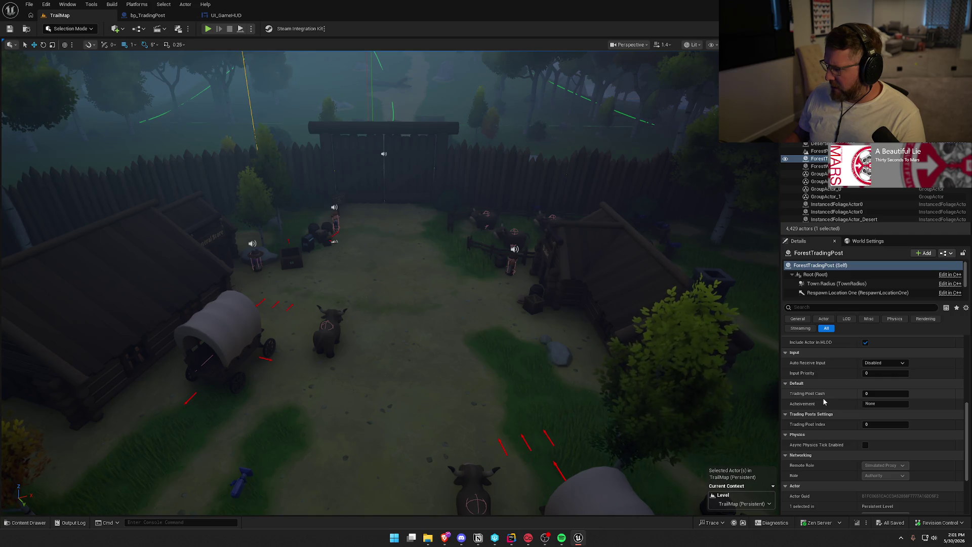
pyautogui.scroll(6, 833, 443)
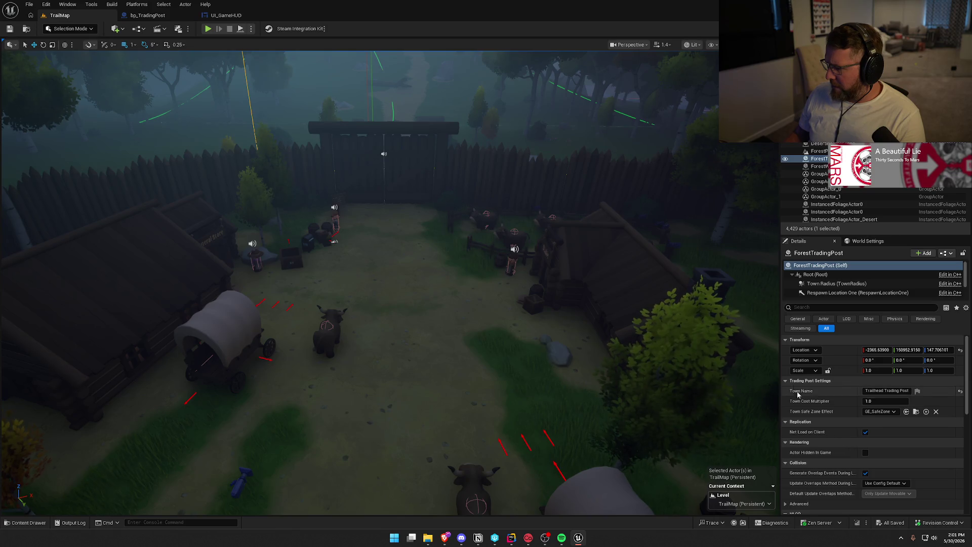
pyautogui.scroll(-5, 843, 456)
pyautogui.scroll(5, 820, 442)
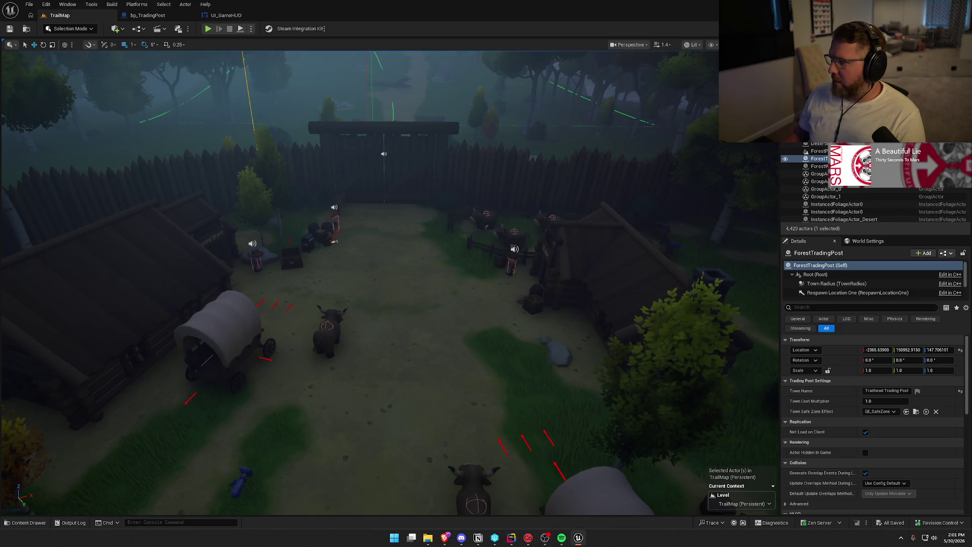
pyautogui.hotkey('alt', 'Tab')
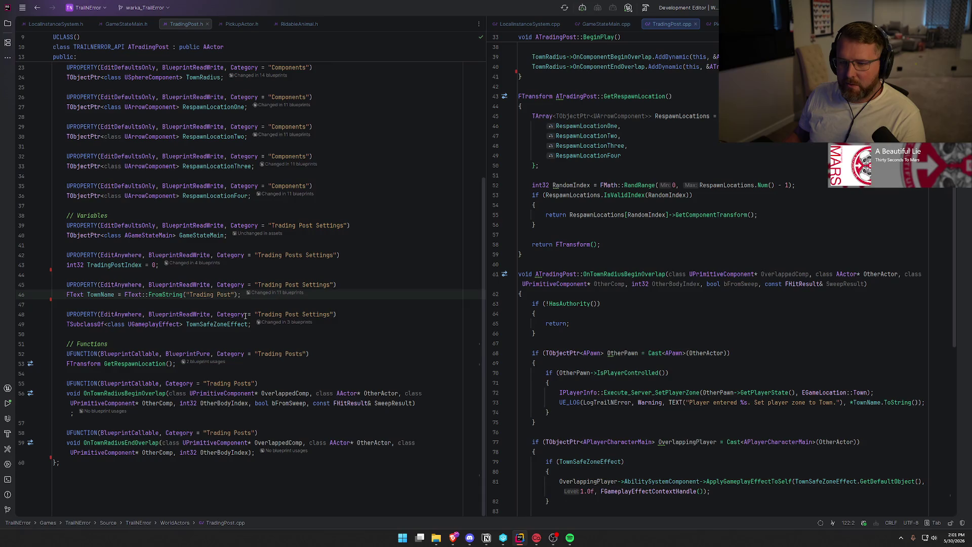
# Change line 42's Category string to 'Trading Post Settings'.
pyautogui.scroll(5, 244, 337)
pyautogui.scroll(-5, 294, 314)
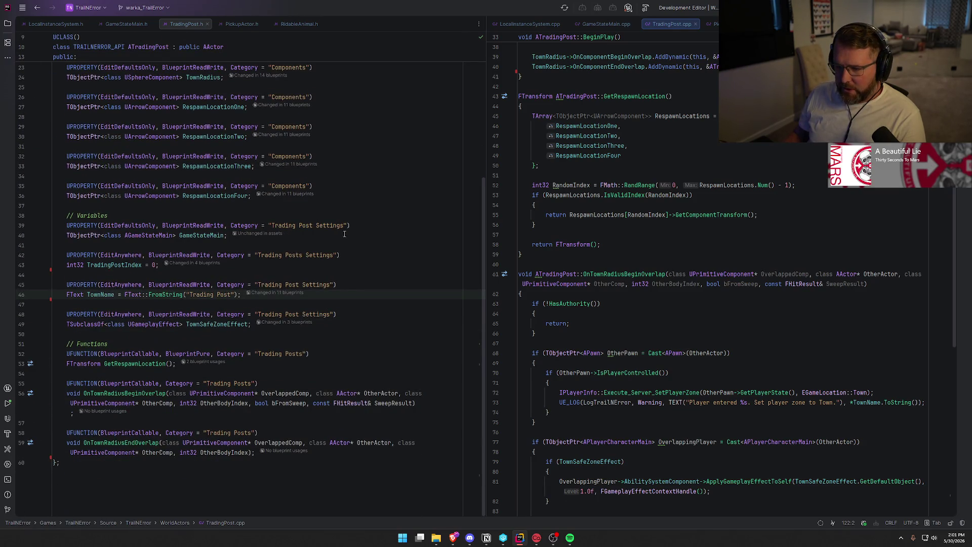
pyautogui.click(305, 255)
pyautogui.press('BackSpace')
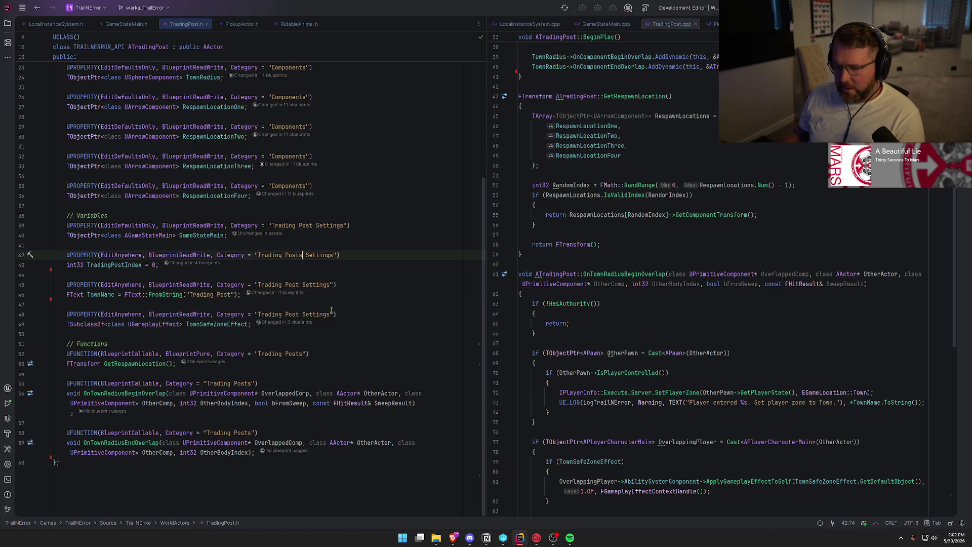
pyautogui.click(361, 284)
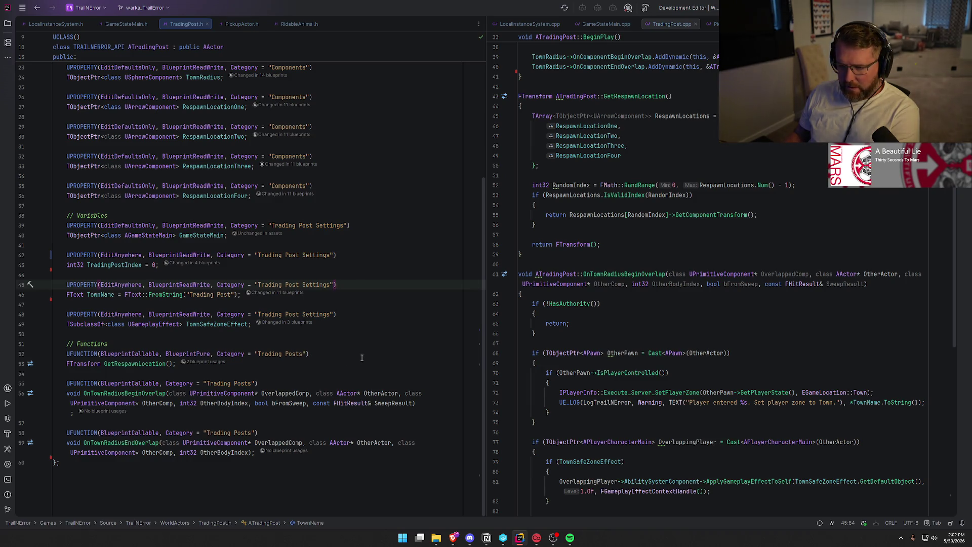
pyautogui.scroll(4, 365, 358)
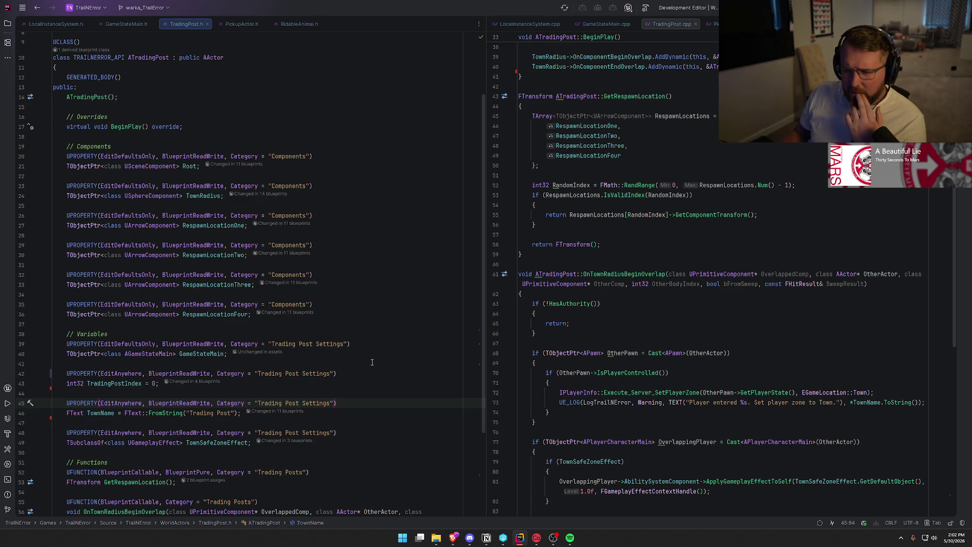
pyautogui.scroll(-4, 372, 363)
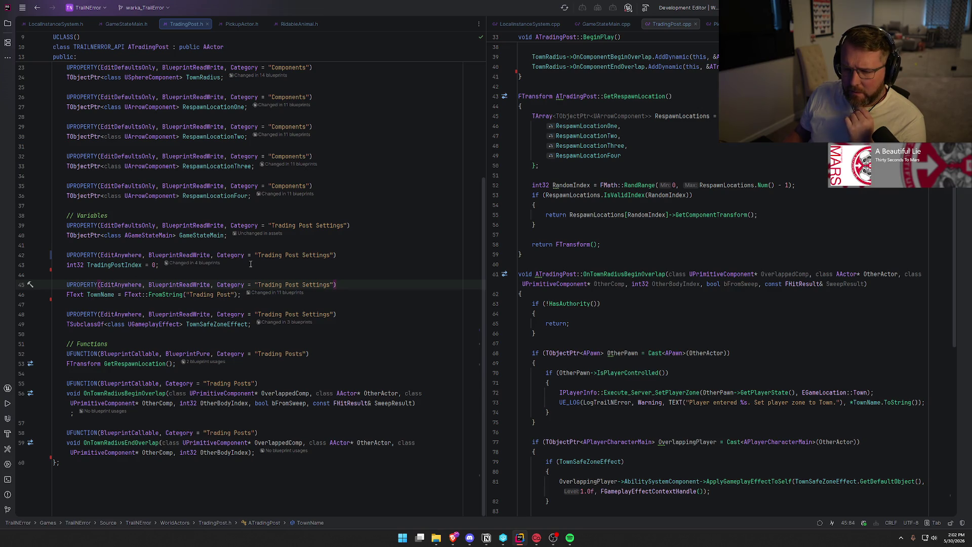
# Set line 39's category to 'Trading Post Settings' and rebuild; the build fails with C2039 on TownCostMultiplier.
pyautogui.moveTo(89, 290)
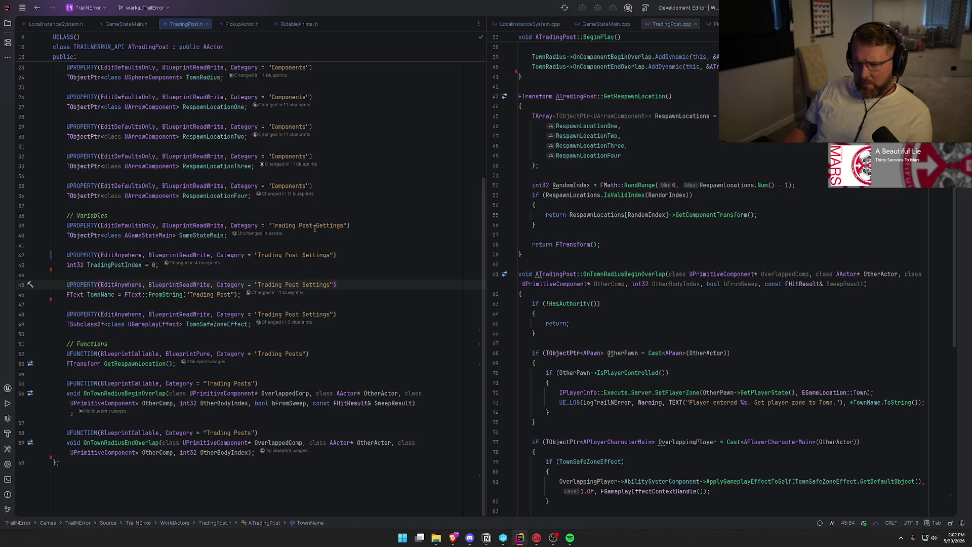
pyautogui.click(271, 225)
pyautogui.keyDown('shift'); pyautogui.click(345, 226); pyautogui.keyUp('shift')
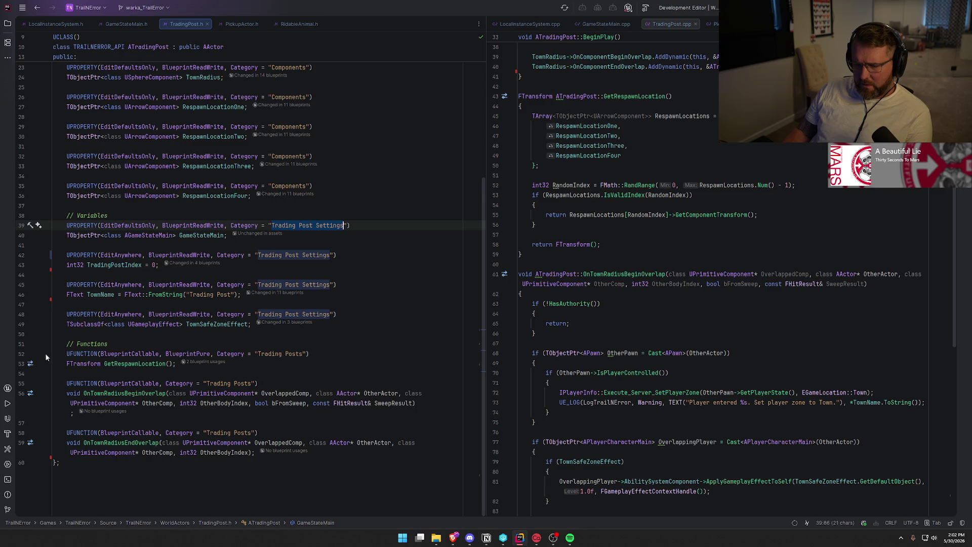
pyautogui.click(317, 354)
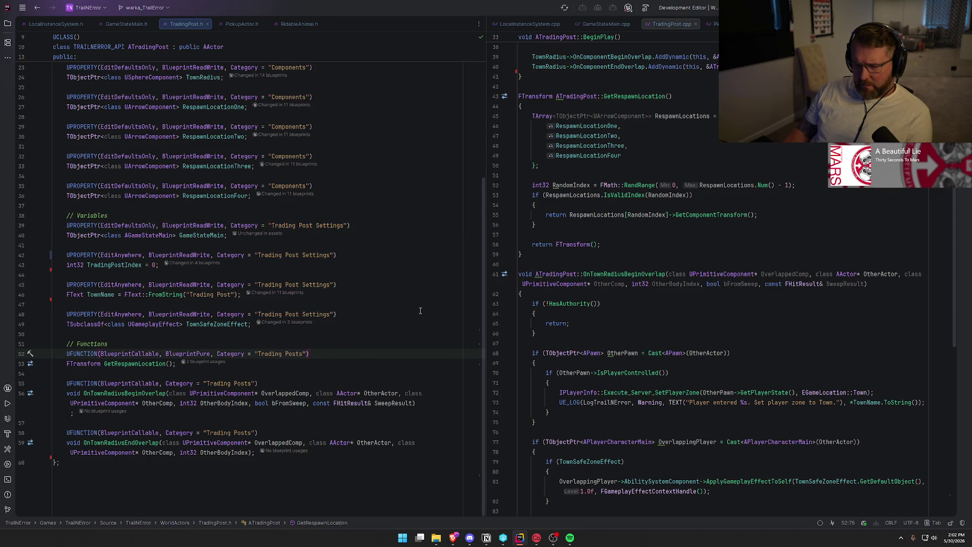
pyautogui.hotkey('ctrl', 'shift', 'b')
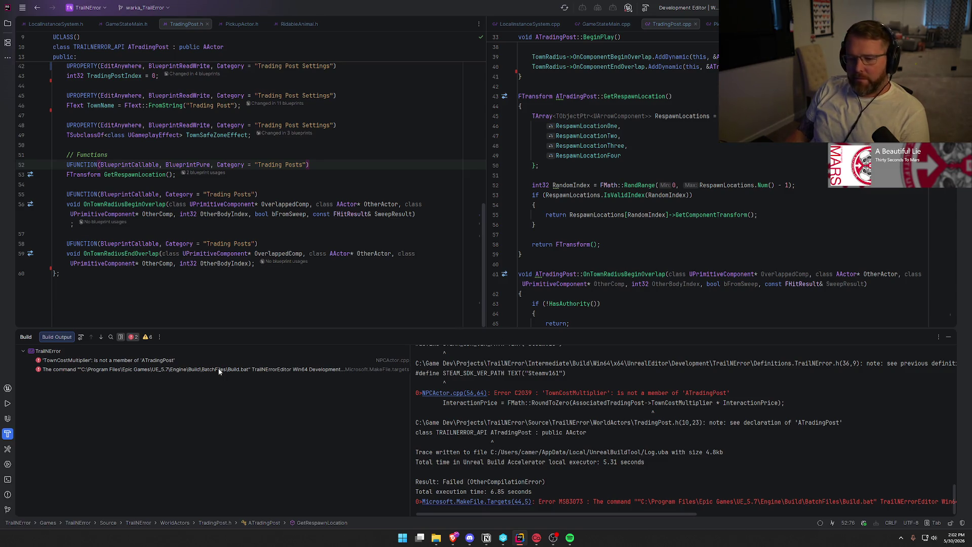
# Open the failing NPCActor.cpp line, close the Build panel and put NPCActor.cpp in the right split.
pyautogui.doubleClick(109, 360)
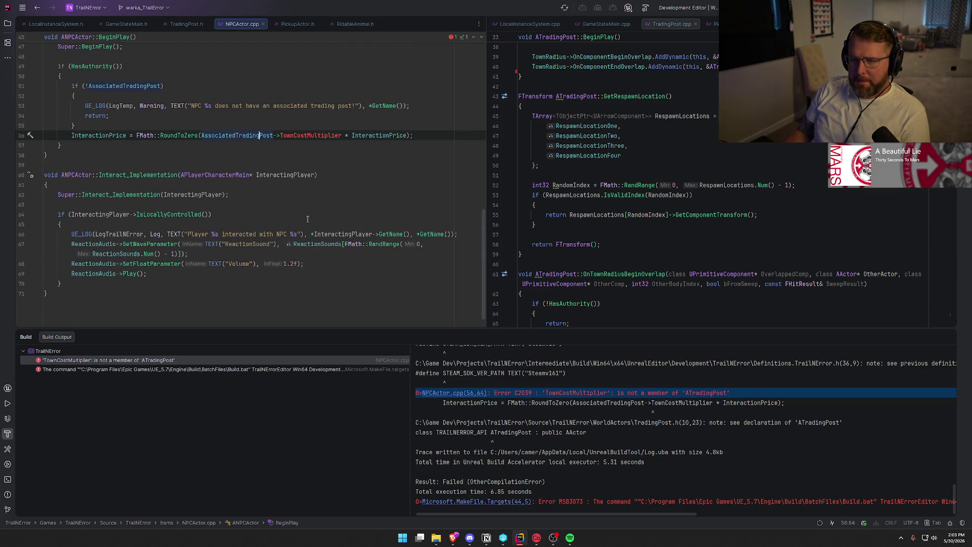
pyautogui.scroll(3, 325, 238)
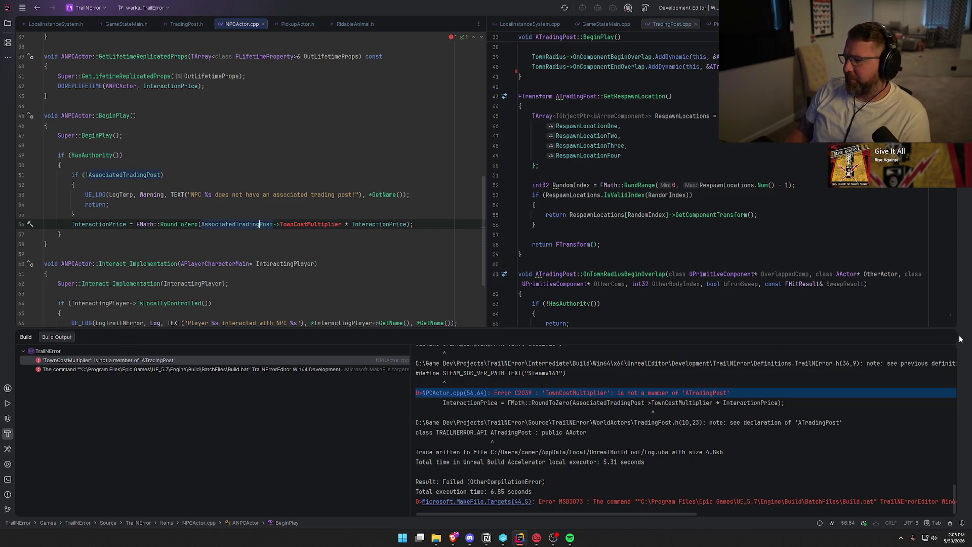
pyautogui.hotkey('ctrl', 'shift', 'F12')
pyautogui.moveTo(240, 26)
pyautogui.mouseDown()
pyautogui.moveTo(652, 94)
pyautogui.moveTo(659, 152)
pyautogui.mouseUp()
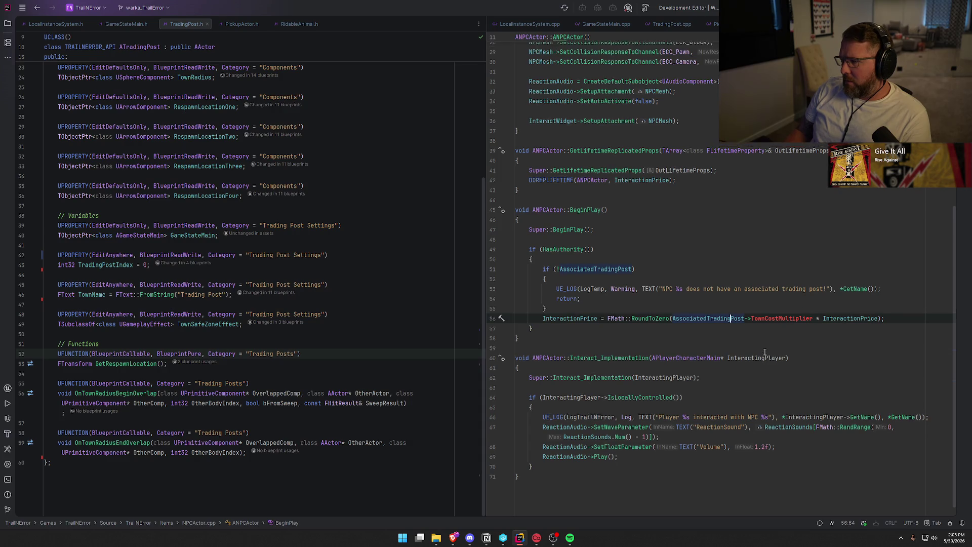
# Inspect the unresolved TownCostMultiplier on line 56, then go to the AssociatedTradingPost declaration in NPCActor.h.
pyautogui.scroll(5, 766, 353)
pyautogui.scroll(-4, 768, 352)
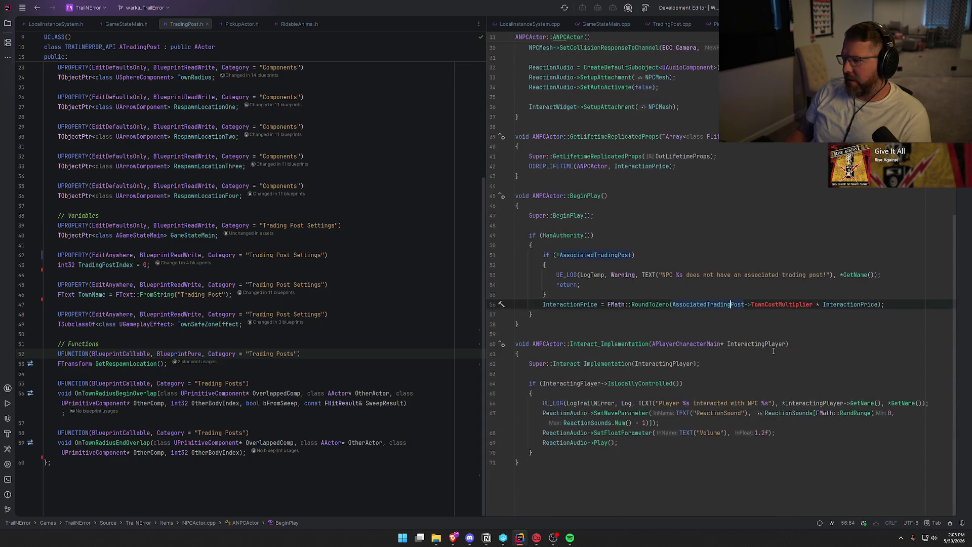
pyautogui.click(770, 302)
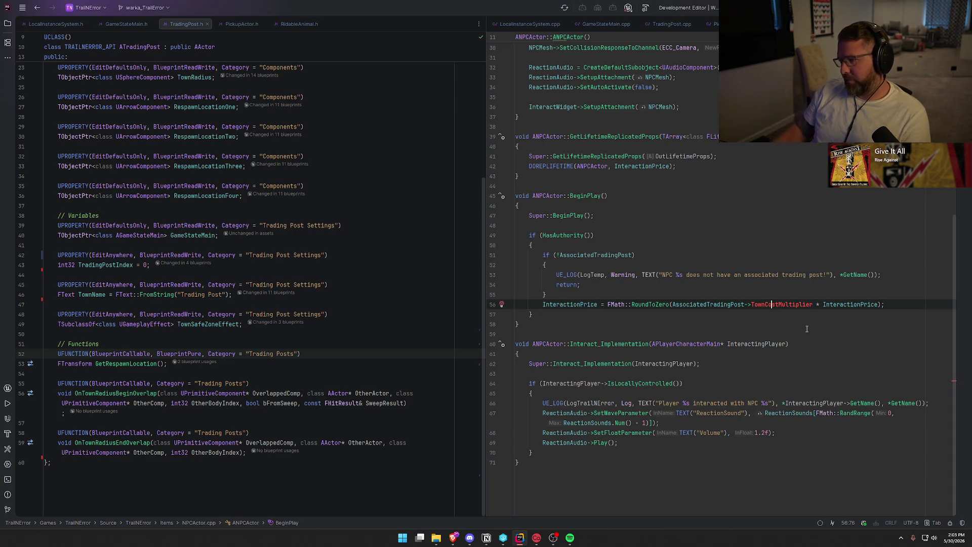
pyautogui.moveTo(667, 308)
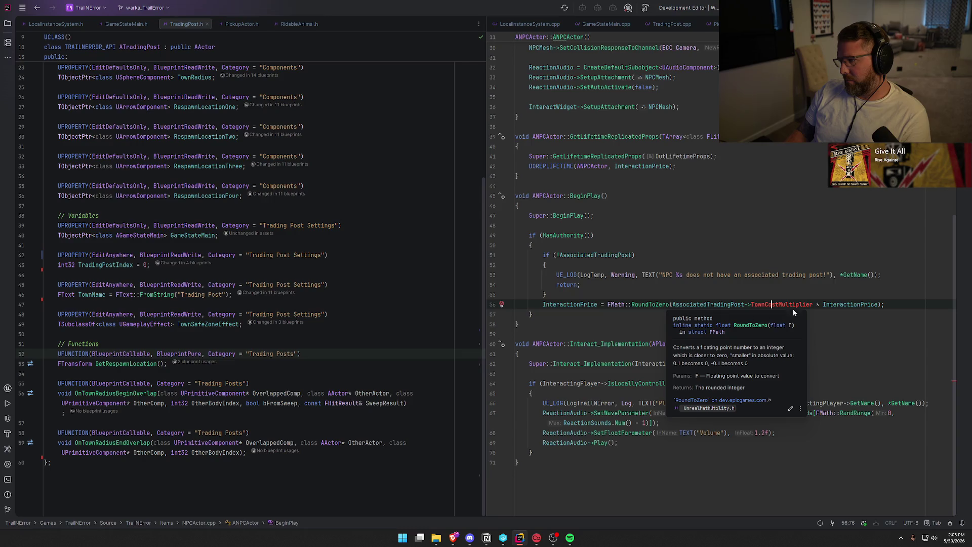
pyautogui.click(893, 303)
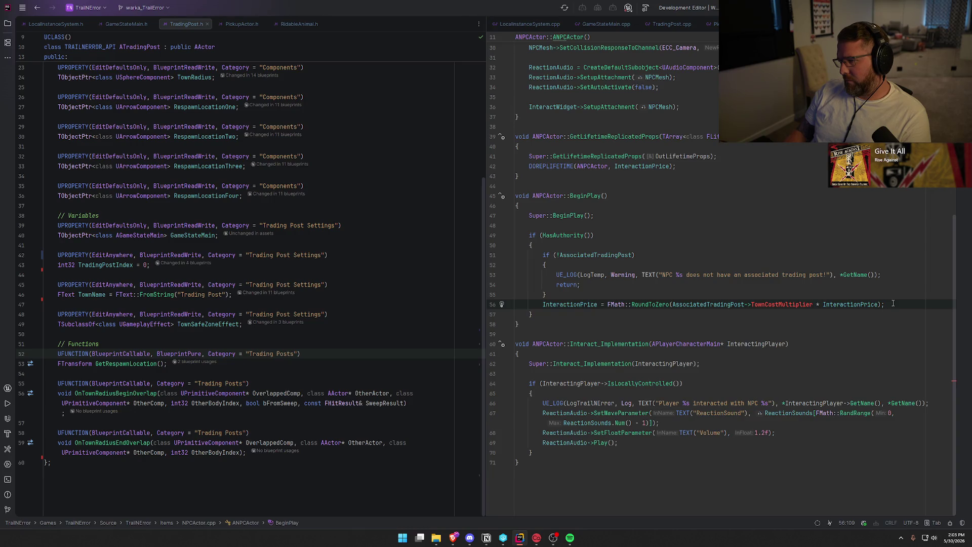
pyautogui.click(530, 236)
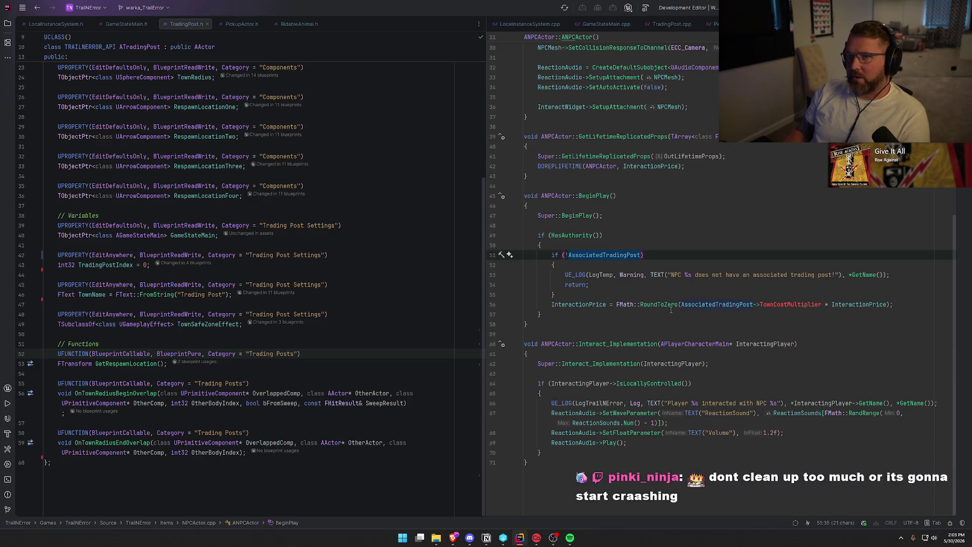
pyautogui.hotkey('ctrl', 'b')
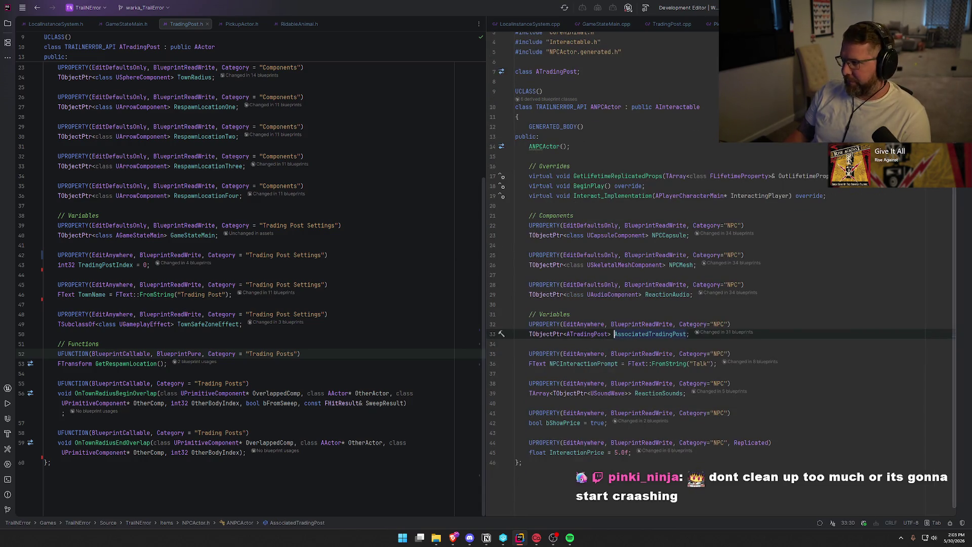
# Delete the AssociatedTradingPost property from NPCActor.h and remove Replicated from InteractionPrice.
pyautogui.hotkey('ctrl', 'alt', 'shift', 'Left')
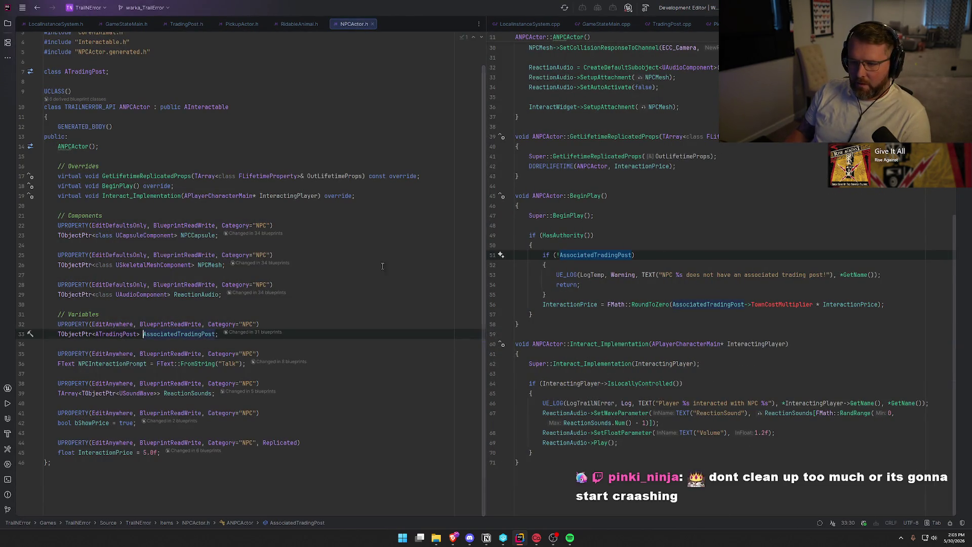
pyautogui.hotkey('ctrl', 'w')
pyautogui.hotkey('ctrl', 'w')
pyautogui.hotkey('ctrl', 'w')
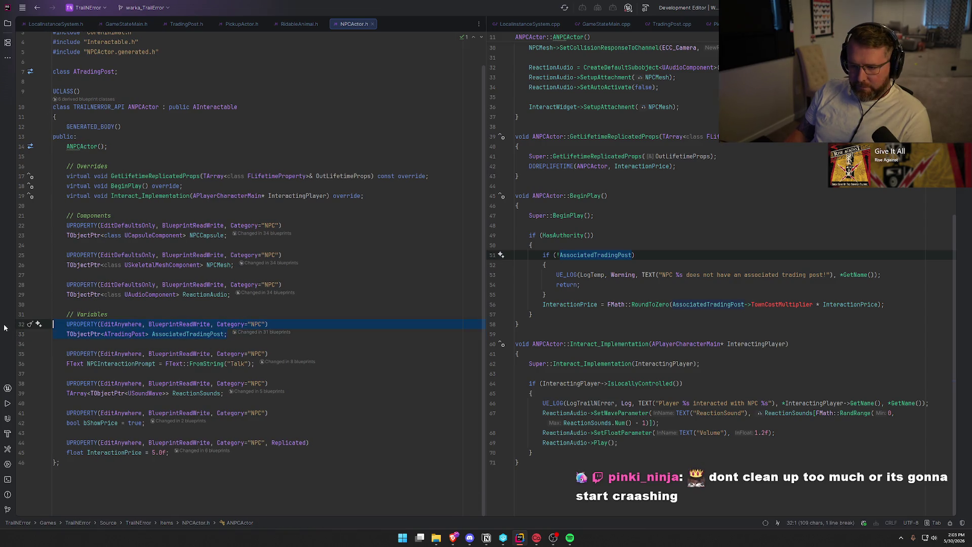
pyautogui.press('BackSpace')
pyautogui.press('BackSpace')
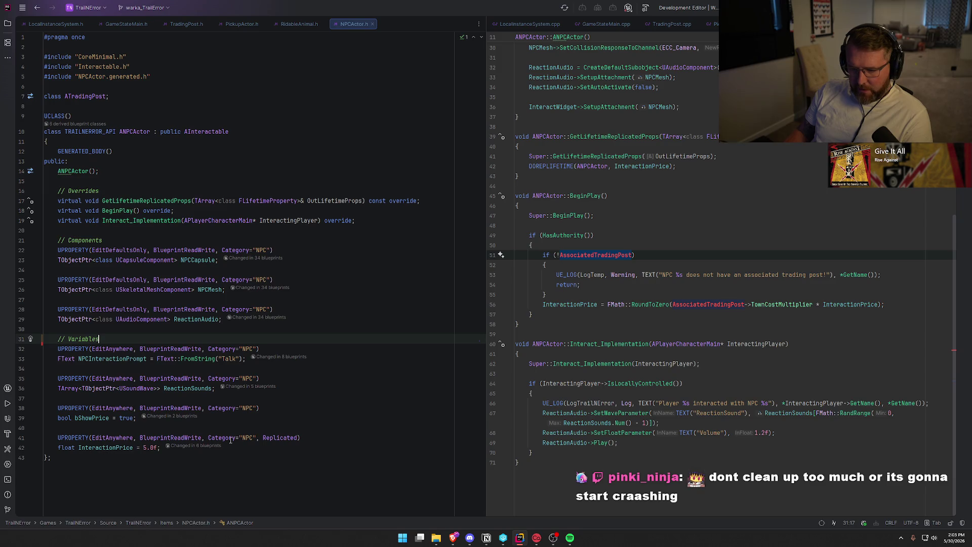
pyautogui.doubleClick(278, 438)
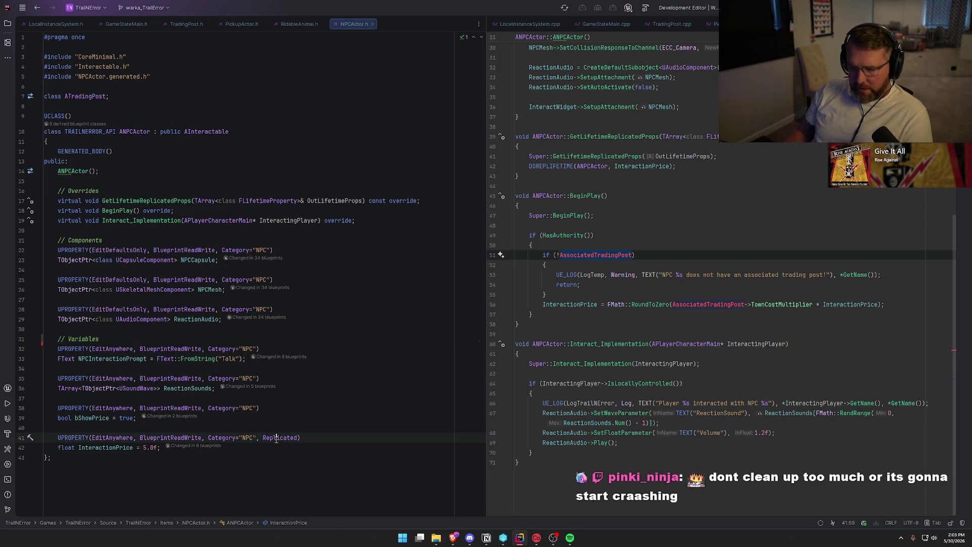
pyautogui.press('BackSpace')
pyautogui.press('BackSpace')
pyautogui.press('BackSpace')
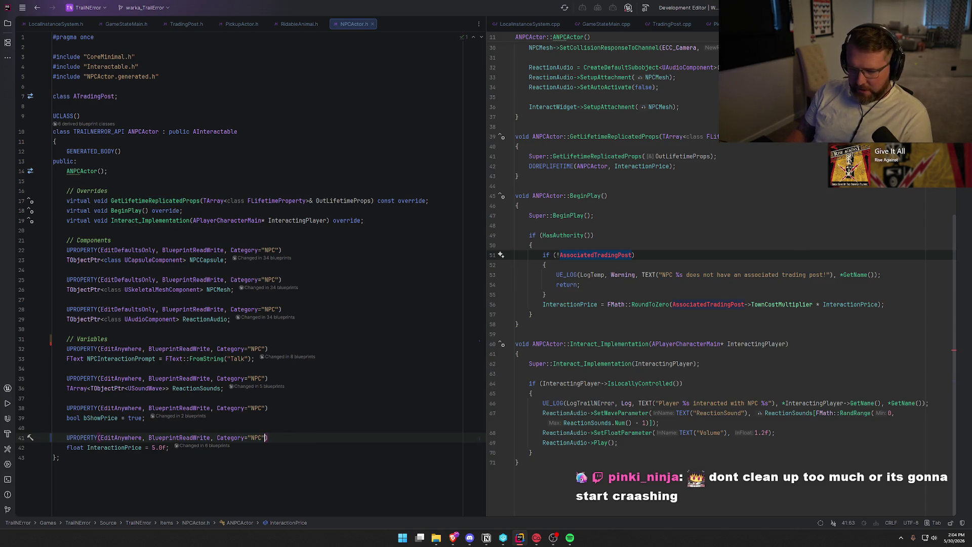
# Delete the BeginPlay function and its override declaration.
pyautogui.moveTo(549, 315)
pyautogui.mouseDown()
pyautogui.moveTo(537, 304)
pyautogui.moveTo(524, 235)
pyautogui.mouseUp()
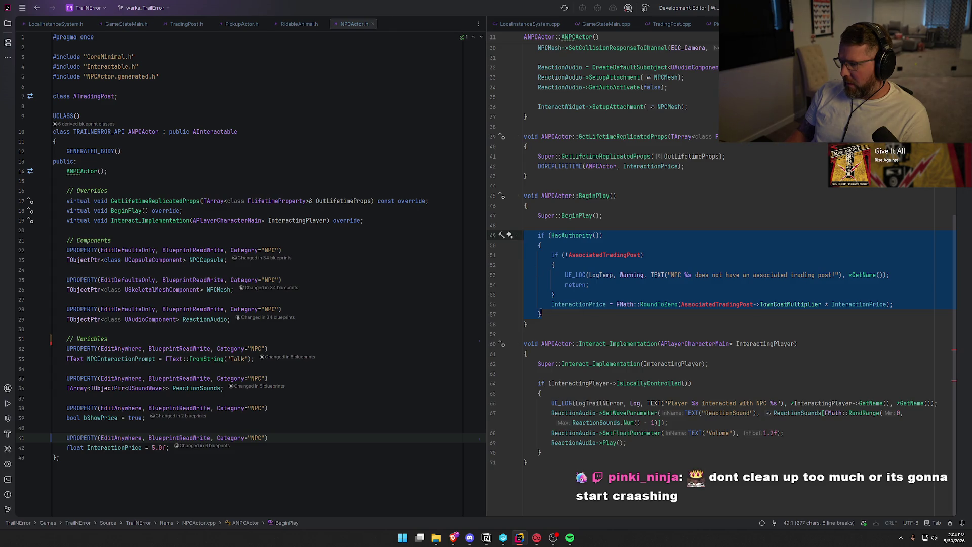
pyautogui.hotkey('ctrl', 'w')
pyautogui.hotkey('ctrl', 'w')
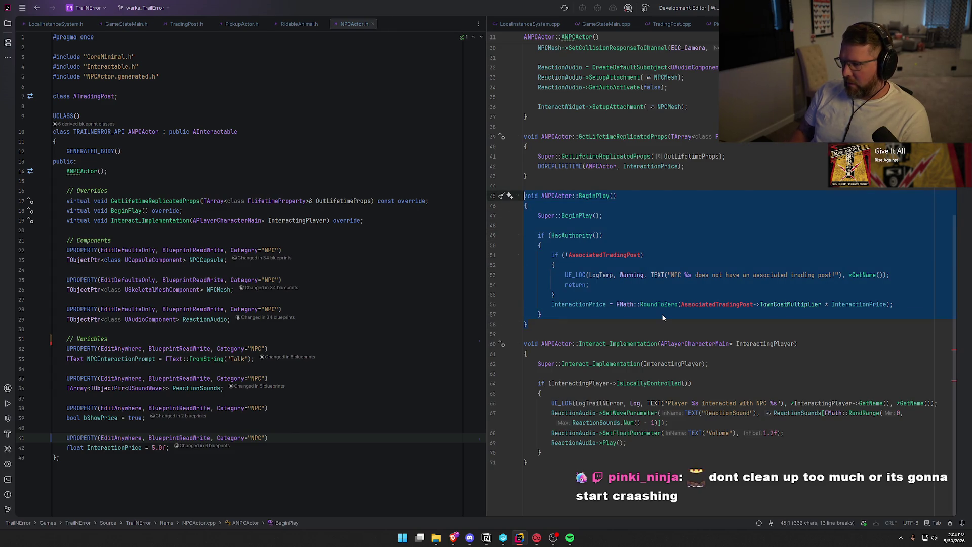
pyautogui.press('BackSpace')
pyautogui.press('BackSpace')
pyautogui.click(202, 211)
pyautogui.press('BackSpace')
pyautogui.press('BackSpace')
pyautogui.press('BackSpace')
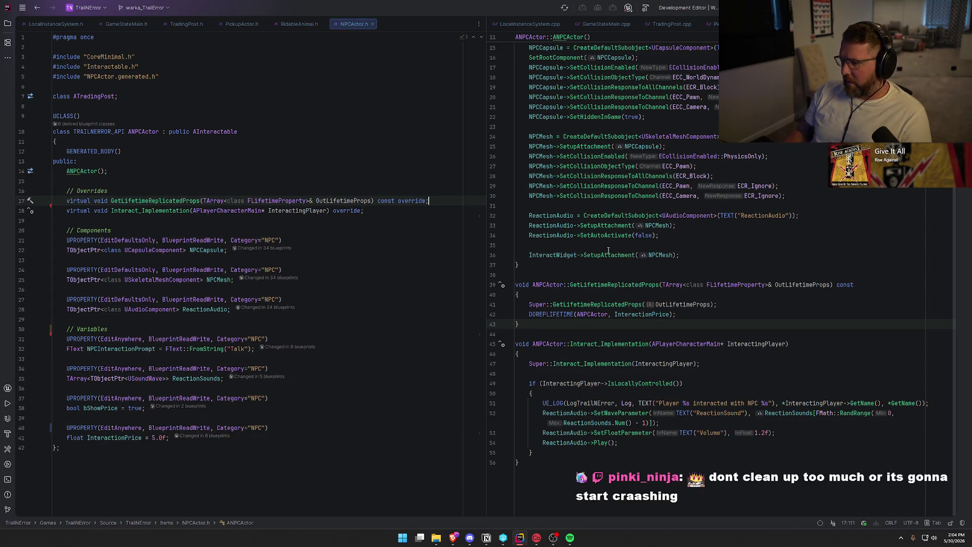
# Remove the DOREPLIFETIME line and the blank line after the first include in NPCActor.cpp.
pyautogui.click(687, 314)
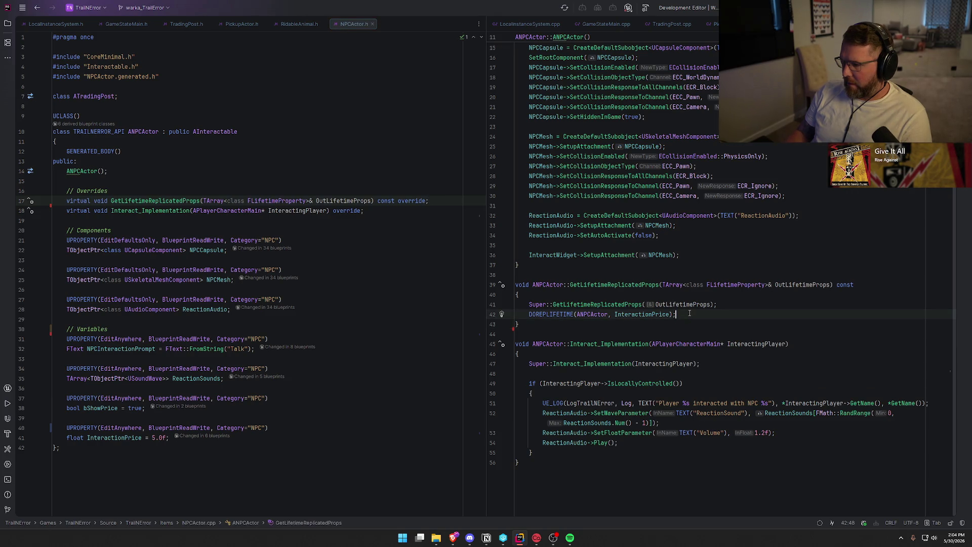
pyautogui.hotkey('ctrl', 'z')
pyautogui.hotkey('ctrl', 'z')
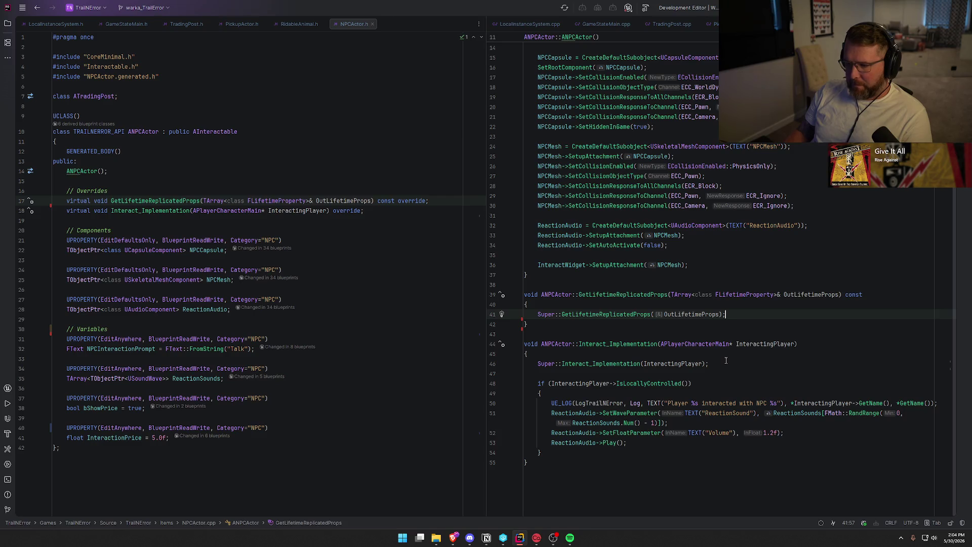
pyautogui.scroll(4, 716, 357)
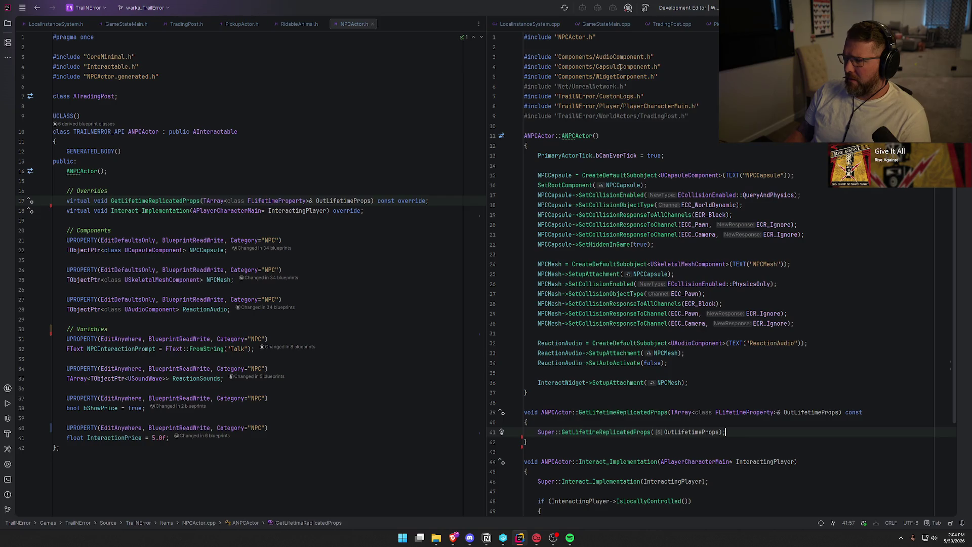
pyautogui.click(618, 46)
pyautogui.press('BackSpace')
# Delete the unused UnrealNetwork and TradingPost.h includes.
pyautogui.click(636, 80)
pyautogui.hotkey('shift', 'Home')
pyautogui.press('BackSpace')
pyautogui.press('BackSpace')
pyautogui.click(688, 97)
pyautogui.hotkey('shift', 'Home')
pyautogui.press('BackSpace')
pyautogui.press('BackSpace')
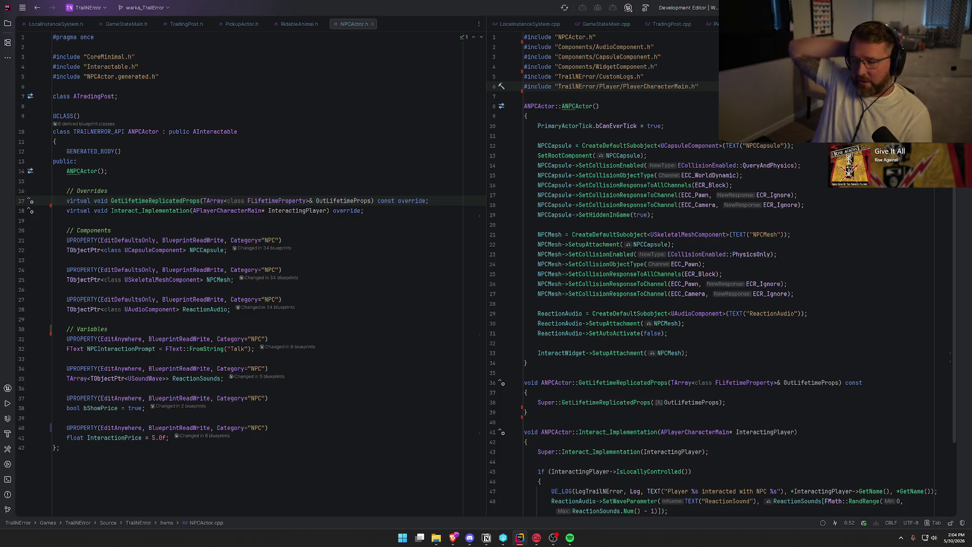
# Delete the GetLifetimeReplicatedProps function and its declaration in NPCActor.h.
pyautogui.scroll(-3, 703, 376)
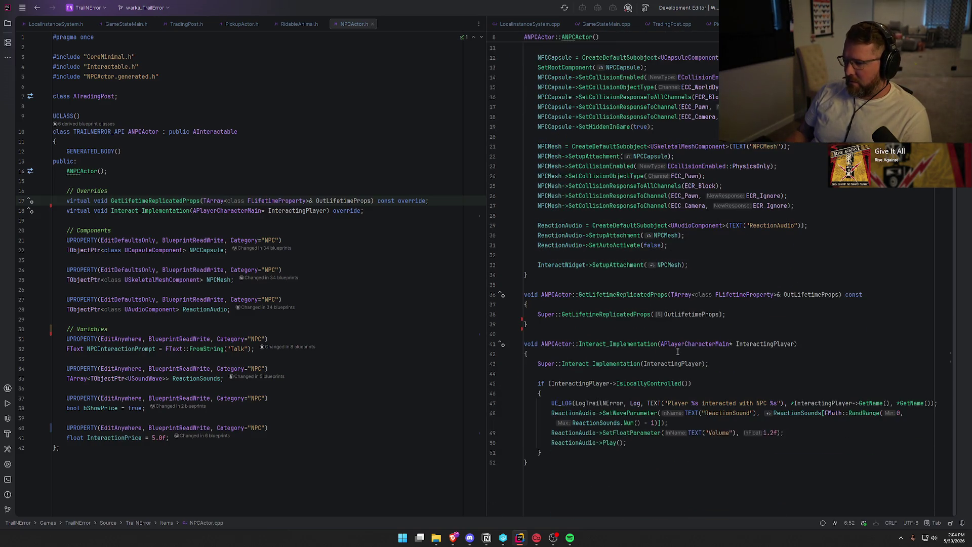
pyautogui.moveTo(529, 335); pyautogui.dragTo(494, 289)
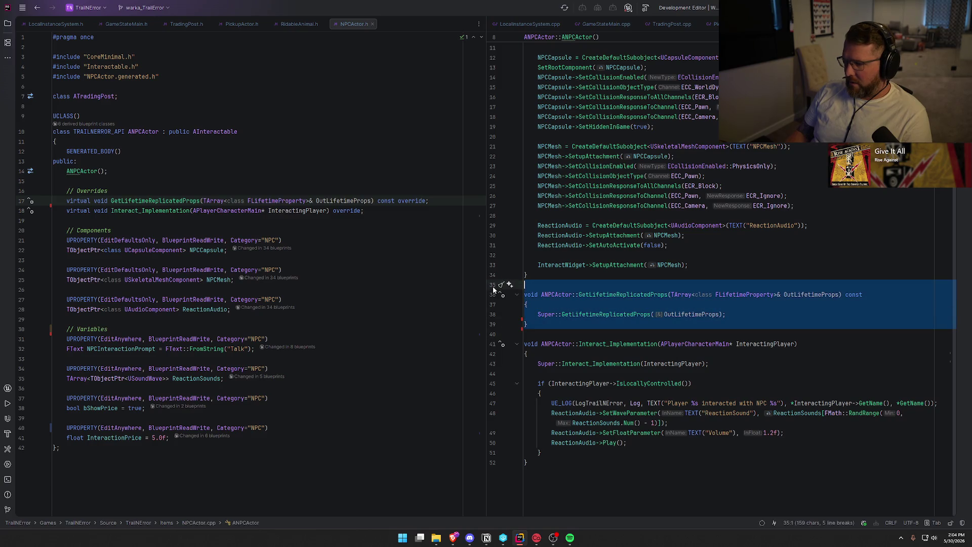
pyautogui.press('Delete')
pyautogui.click(436, 201)
pyautogui.hotkey('shift', 'Home')
pyautogui.press('BackSpace')
pyautogui.press('BackSpace')
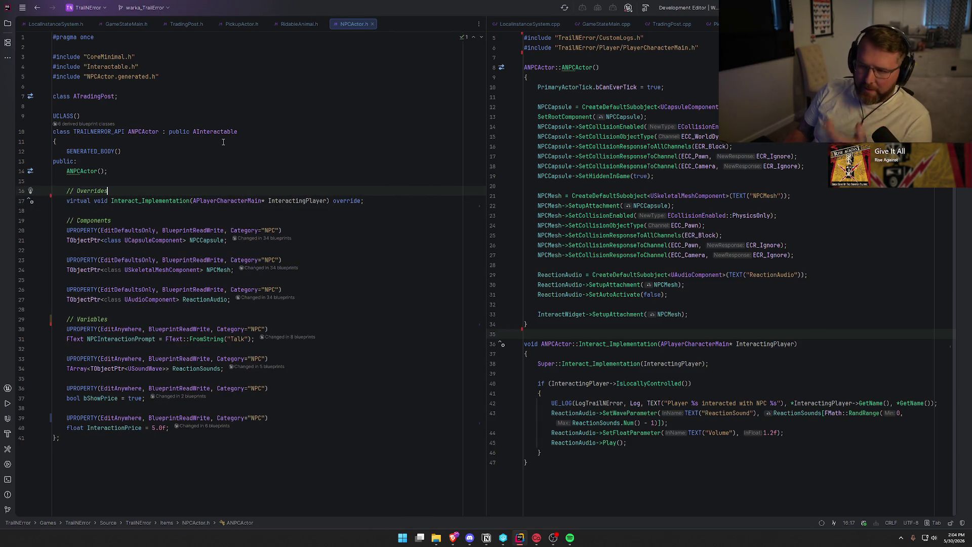
pyautogui.click(125, 200)
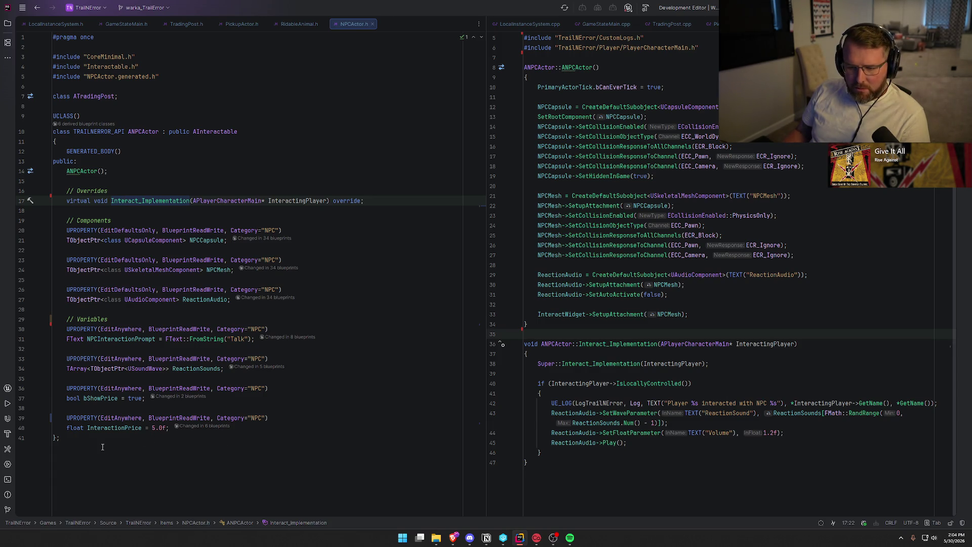
# Review NPCActor.h's InteractionPrice line and rebuild the project, which succeeds with warnings.
pyautogui.click(169, 428)
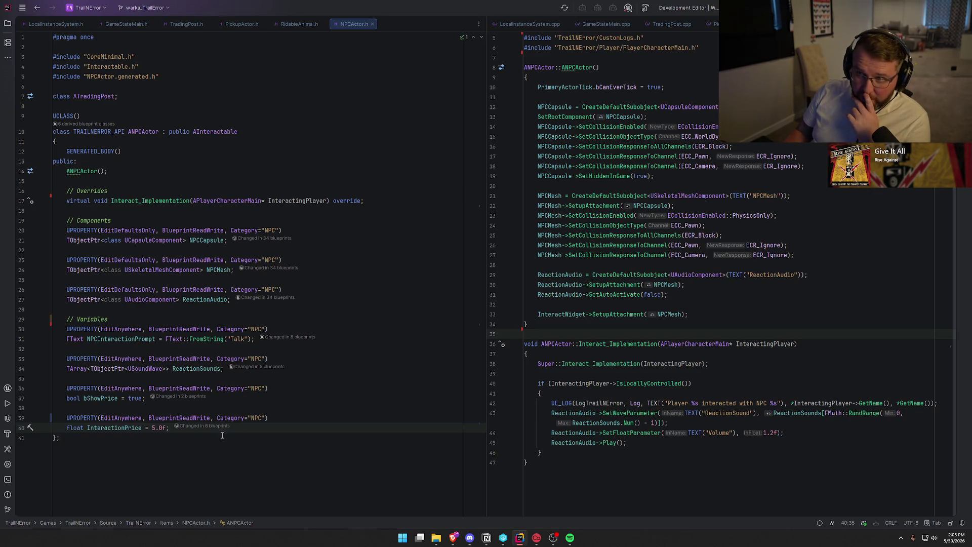
pyautogui.hotkey('ctrl', 'shift', 'b')
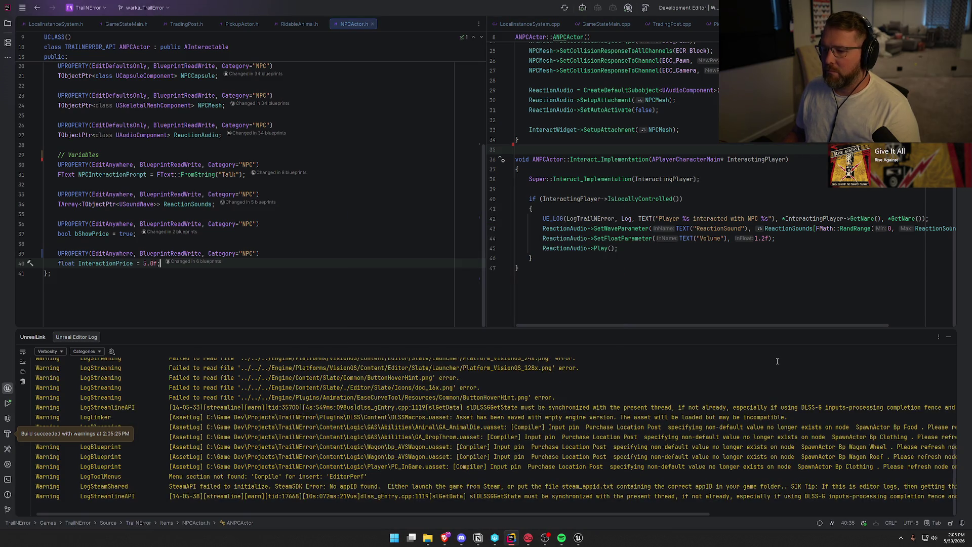
# Hide the log panel, switch to Unreal Editor and reopen the two previously open asset editors.
pyautogui.click(948, 338)
pyautogui.click(579, 538)
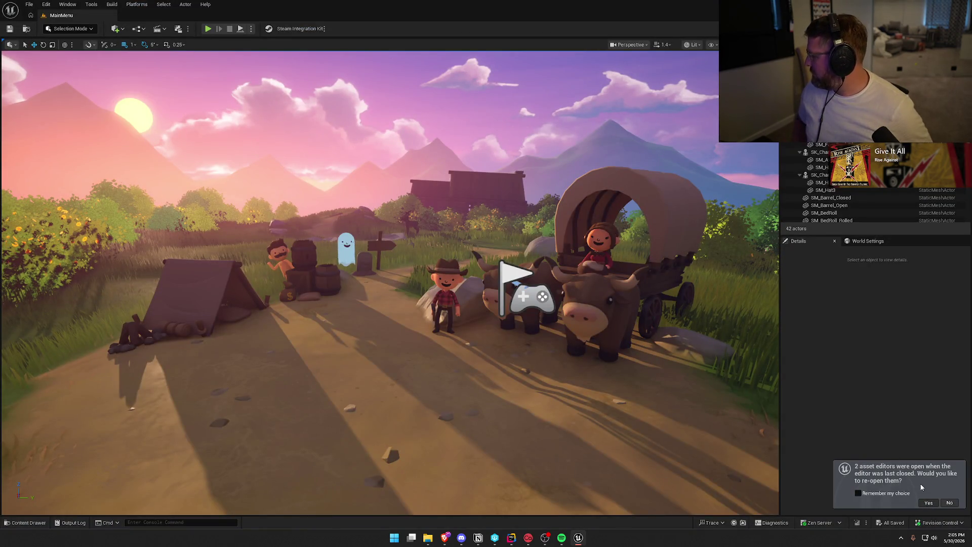
pyautogui.click(928, 502)
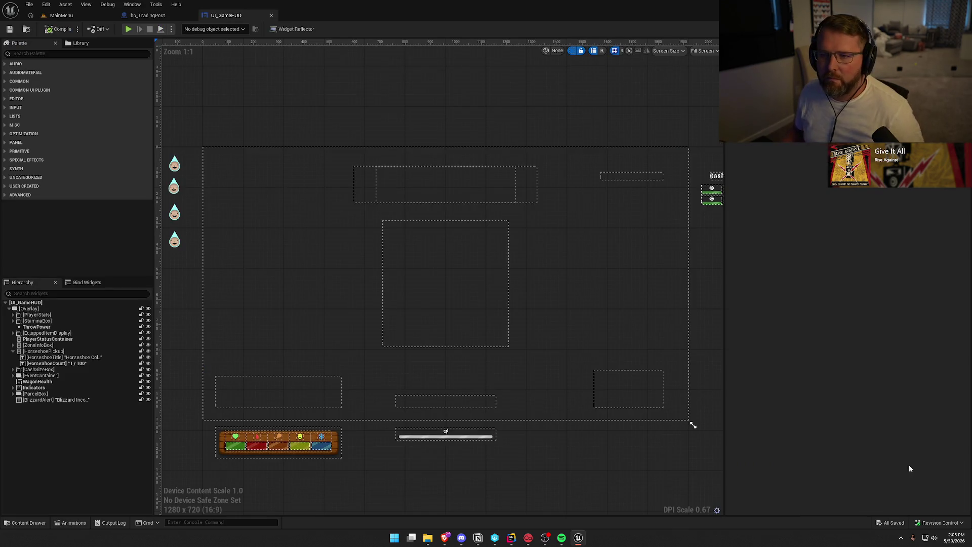
# Check the TradingPostCash variable's options in bp_TradingPost without changing anything.
pyautogui.click(147, 15)
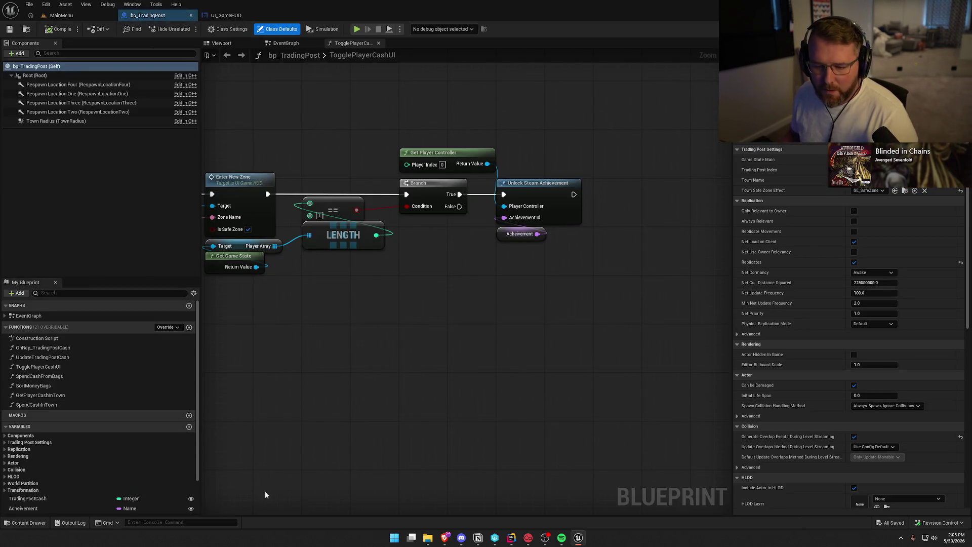
pyautogui.click(40, 498)
pyautogui.scroll(-2, 49, 499)
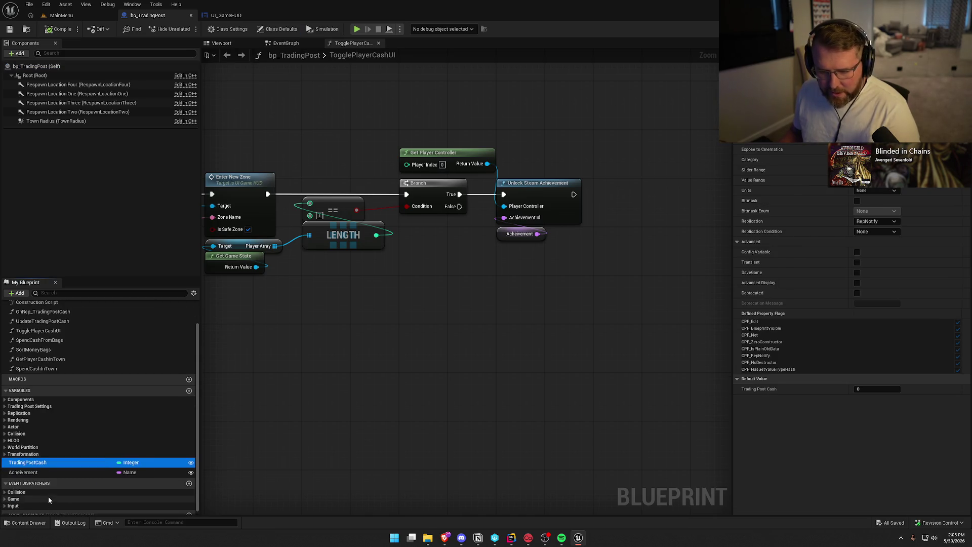
pyautogui.rightClick(28, 463)
pyautogui.moveTo(97, 418)
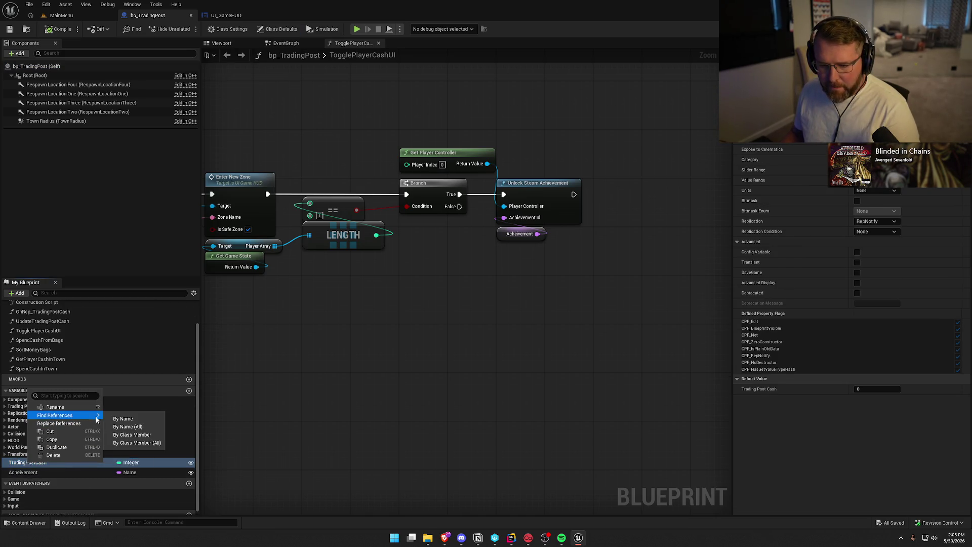
pyautogui.click(136, 443)
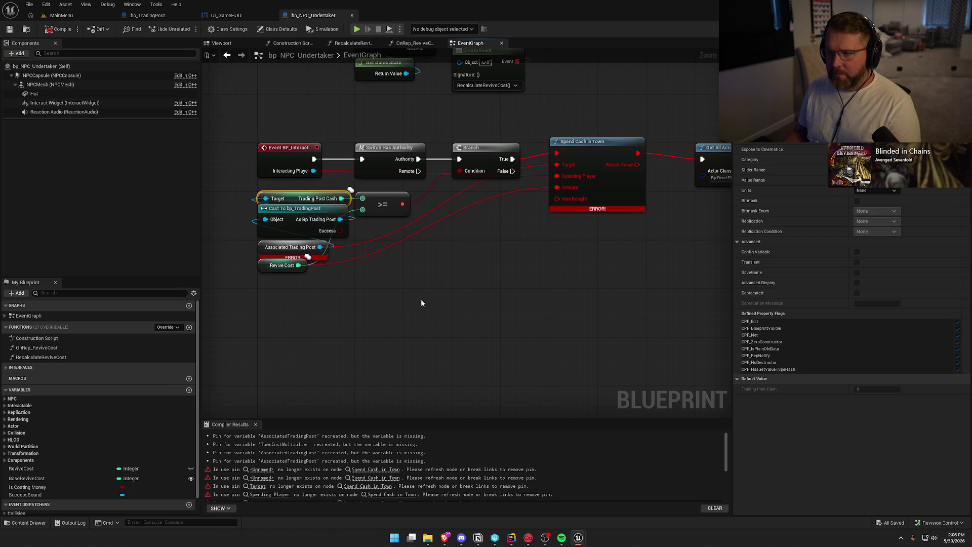
# Add a Get Game State node beside Revive Cost in the event graph.
pyautogui.moveTo(421, 299); pyautogui.dragTo(415, 335)
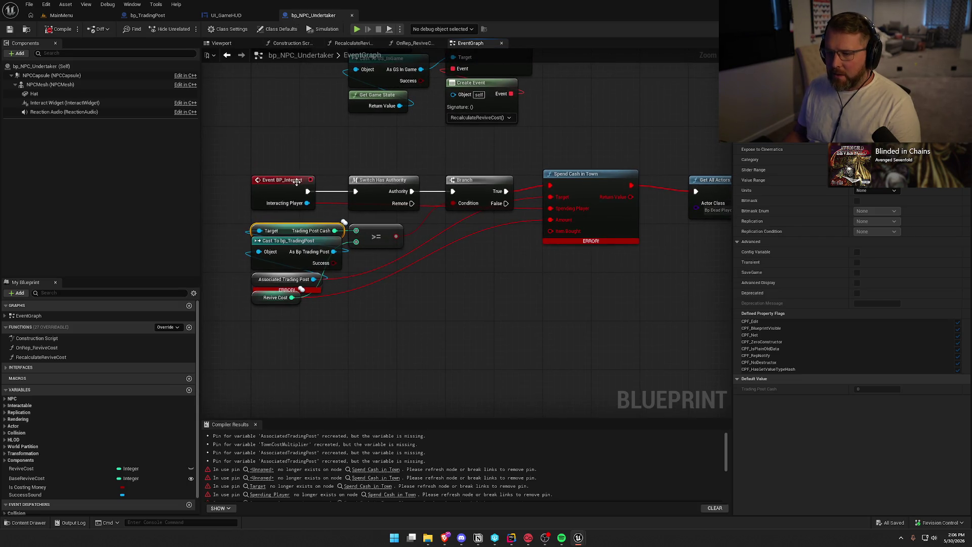
pyautogui.moveTo(463, 294)
pyautogui.mouseDown()
pyautogui.moveTo(472, 343)
pyautogui.moveTo(462, 403)
pyautogui.moveTo(468, 378)
pyautogui.mouseUp()
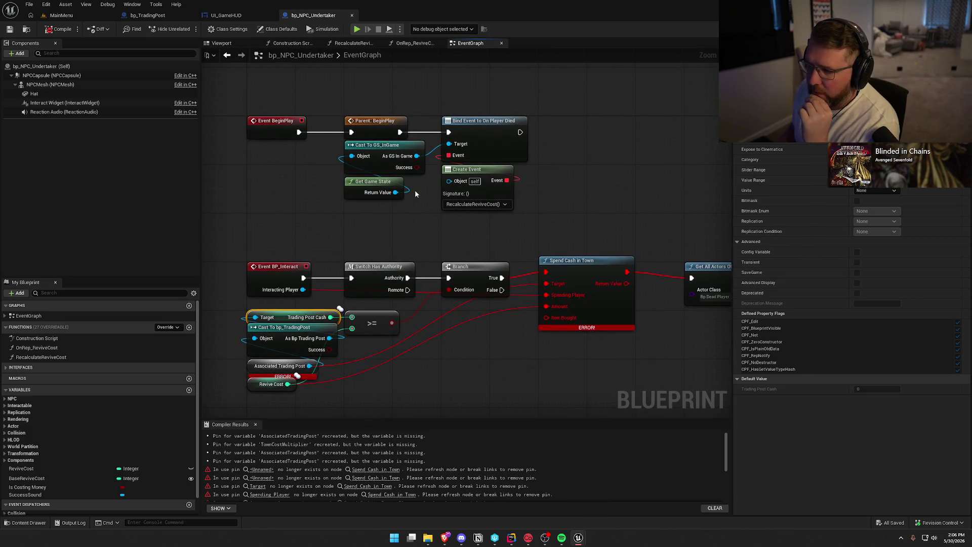
pyautogui.moveTo(495, 354); pyautogui.dragTo(490, 280)
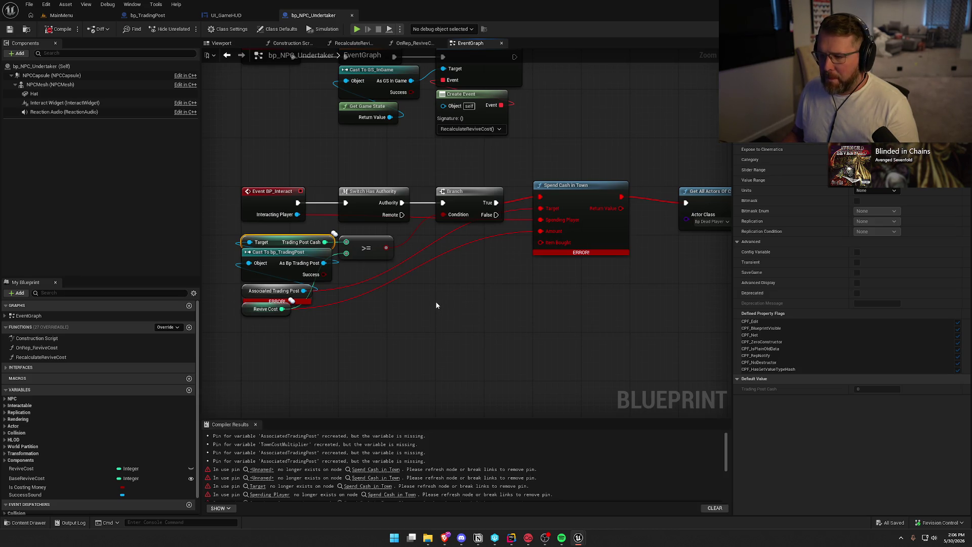
pyautogui.moveTo(282, 308); pyautogui.dragTo(369, 295)
pyautogui.write('g')
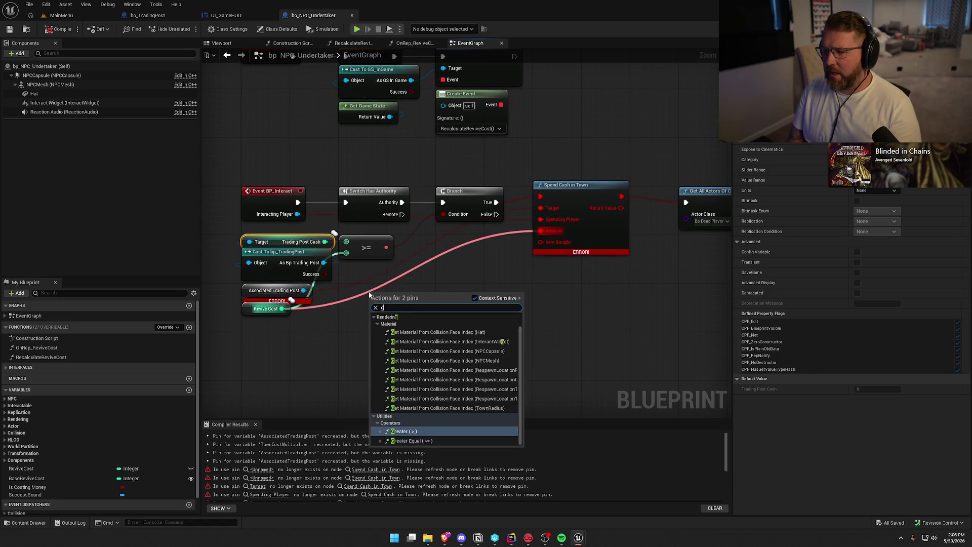
pyautogui.write('et game')
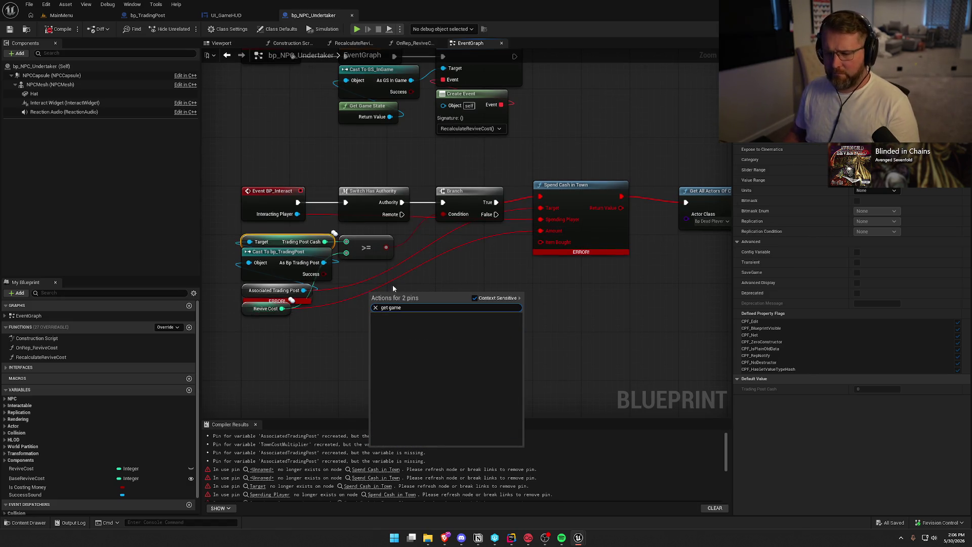
pyautogui.click(415, 278)
pyautogui.rightClick(414, 277)
pyautogui.write('gt')
pyautogui.press('BackSpace')
pyautogui.press('BackSpace')
pyautogui.write('get gamestat')
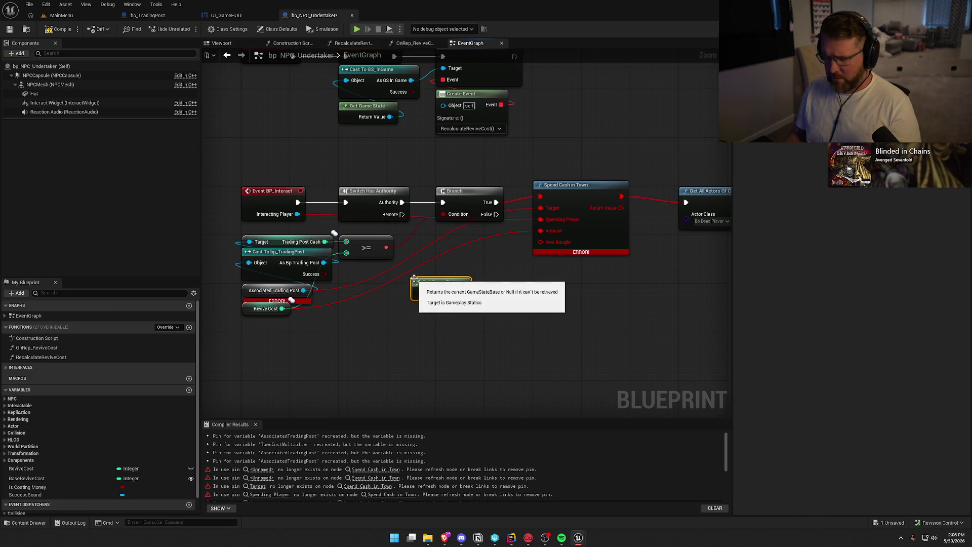
pyautogui.press('Return')
# Cast the game state to GS_InGame as a pure cast and add an Update Money Amount call.
pyautogui.moveTo(462, 293); pyautogui.dragTo(488, 303)
pyautogui.write('cast to gs')
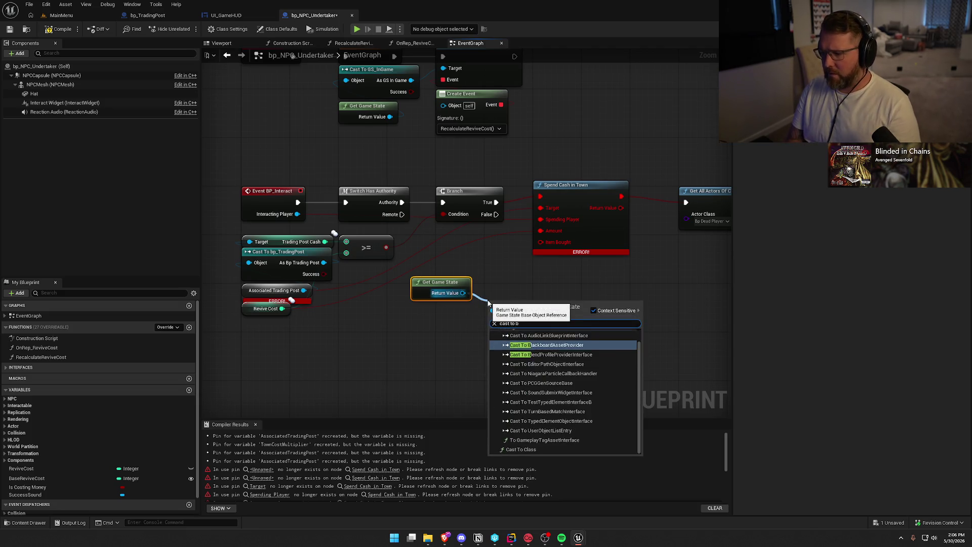
pyautogui.press('Return')
pyautogui.rightClick(495, 302)
pyautogui.click(527, 357)
pyautogui.moveTo(429, 283); pyautogui.dragTo(495, 344)
pyautogui.keyDown('ctrl'); pyautogui.click(500, 305); pyautogui.keyUp('ctrl')
pyautogui.moveTo(500, 305); pyautogui.dragTo(403, 293)
pyautogui.moveTo(460, 299); pyautogui.dragTo(493, 304)
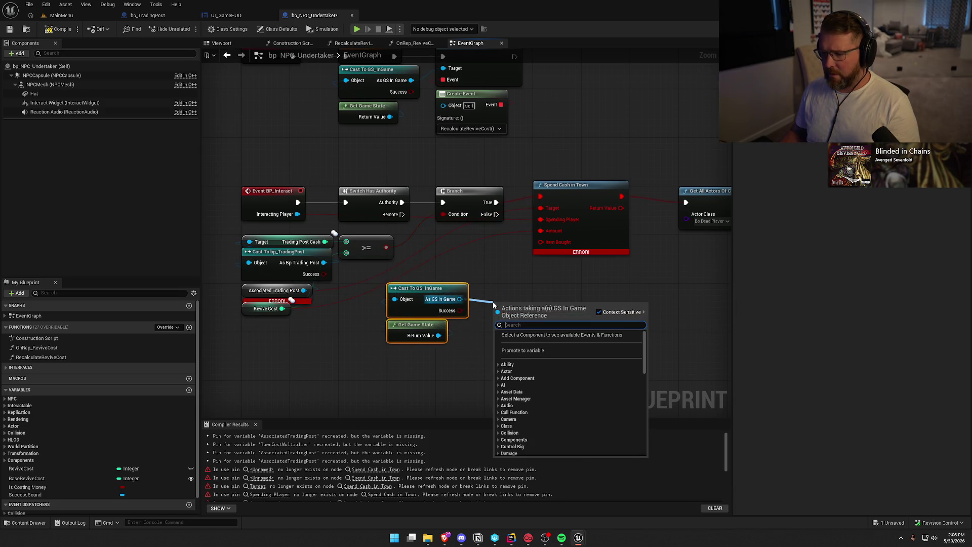
pyautogui.write('upda')
pyautogui.press('Return')
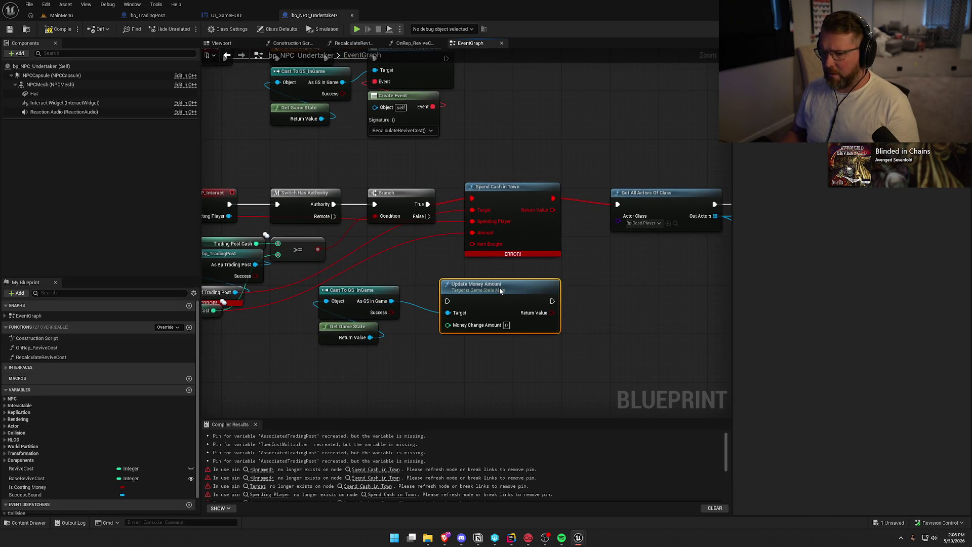
# Delete Spend Cash in Town and wire Authority and Revive Cost into Update Money Amount.
pyautogui.moveTo(588, 271); pyautogui.dragTo(409, 270)
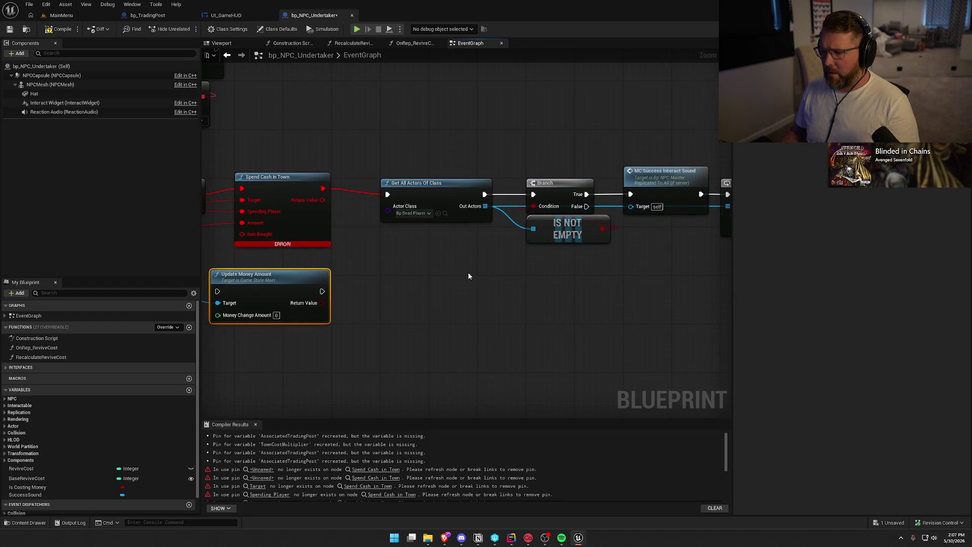
pyautogui.moveTo(468, 272); pyautogui.dragTo(599, 266)
pyautogui.moveTo(417, 177); pyautogui.dragTo(439, 188)
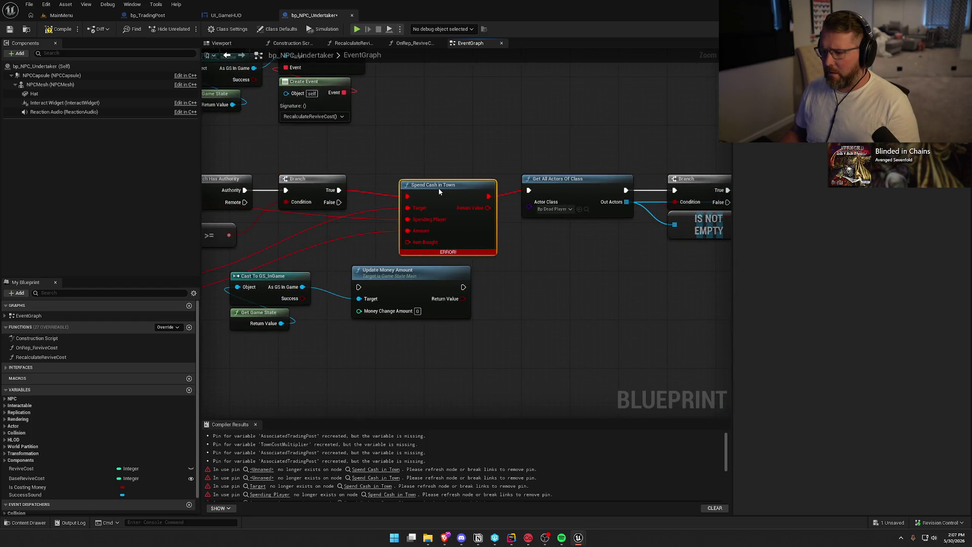
pyautogui.press('Delete')
pyautogui.moveTo(540, 308); pyautogui.dragTo(703, 288)
pyautogui.moveTo(567, 250); pyautogui.dragTo(549, 232)
pyautogui.moveTo(423, 337)
pyautogui.mouseDown()
pyautogui.moveTo(419, 254)
pyautogui.moveTo(525, 291)
pyautogui.moveTo(313, 310)
pyautogui.mouseUp()
pyautogui.moveTo(408, 170); pyautogui.dragTo(503, 248)
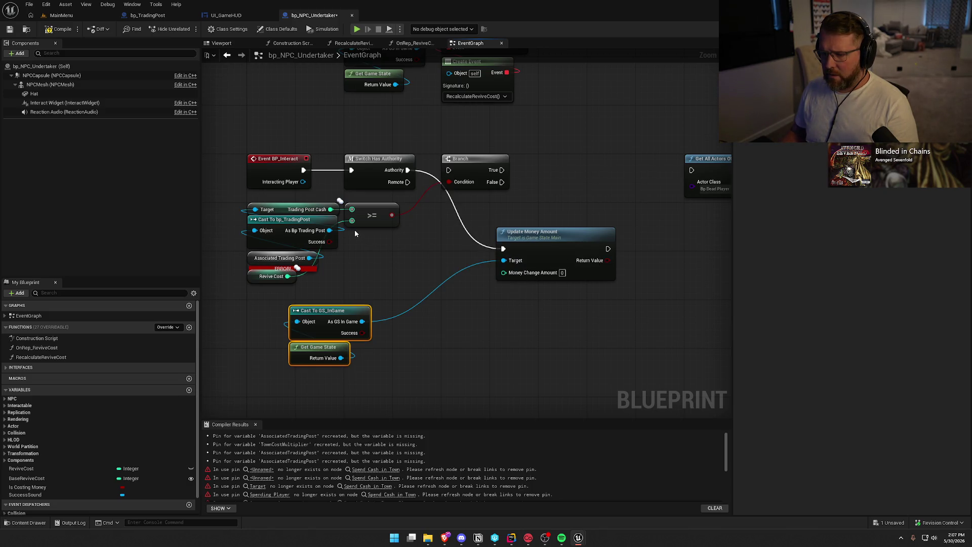
pyautogui.moveTo(288, 276)
pyautogui.mouseDown()
pyautogui.moveTo(491, 287)
pyautogui.moveTo(504, 273)
pyautogui.mouseUp()
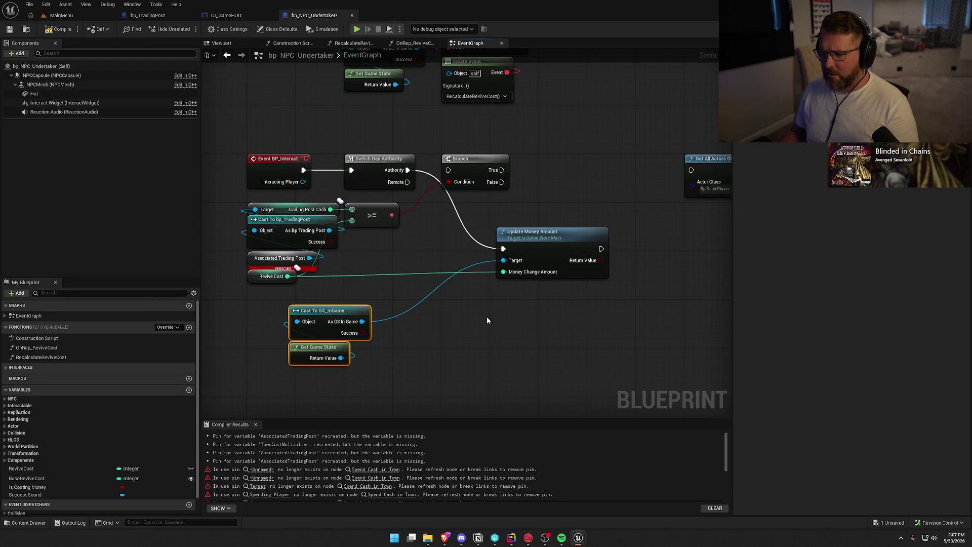
# Delete the old trading post cash check nodes and arrange the new nodes under the authority switch.
pyautogui.moveTo(286, 198); pyautogui.dragTo(433, 276)
pyautogui.press('Delete')
pyautogui.moveTo(274, 276)
pyautogui.mouseDown()
pyautogui.moveTo(524, 288)
pyautogui.moveTo(388, 199)
pyautogui.moveTo(528, 188)
pyautogui.mouseUp()
pyautogui.moveTo(491, 256)
pyautogui.mouseDown()
pyautogui.moveTo(466, 246)
pyautogui.moveTo(435, 180)
pyautogui.mouseUp()
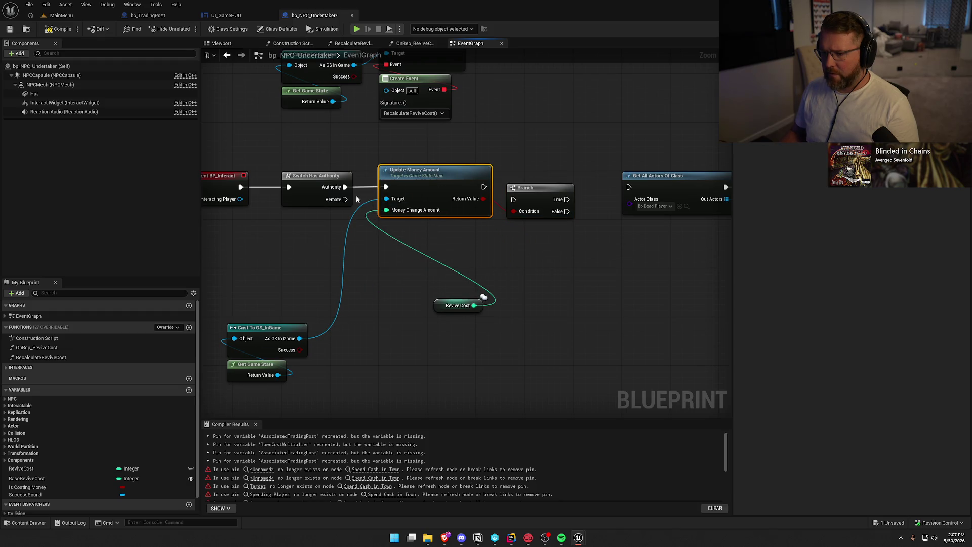
pyautogui.moveTo(449, 304); pyautogui.dragTo(394, 225)
pyautogui.moveTo(445, 348); pyautogui.dragTo(312, 272)
pyautogui.moveTo(357, 307)
pyautogui.mouseDown()
pyautogui.moveTo(362, 240)
pyautogui.moveTo(402, 199)
pyautogui.mouseUp()
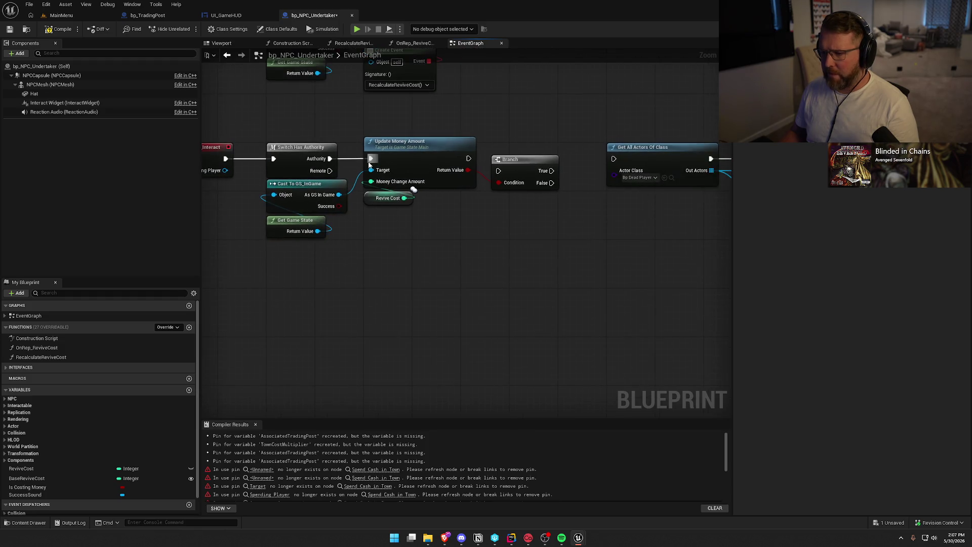
# Connect Update Money Amount to the Branch, and the Branch's True output to Get All Actors Of Class.
pyautogui.moveTo(469, 159); pyautogui.dragTo(501, 172)
pyautogui.moveTo(517, 162); pyautogui.dragTo(538, 150)
pyautogui.moveTo(508, 217); pyautogui.dragTo(415, 222)
pyautogui.moveTo(457, 149); pyautogui.dragTo(500, 150)
pyautogui.moveTo(731, 246); pyautogui.dragTo(247, 222)
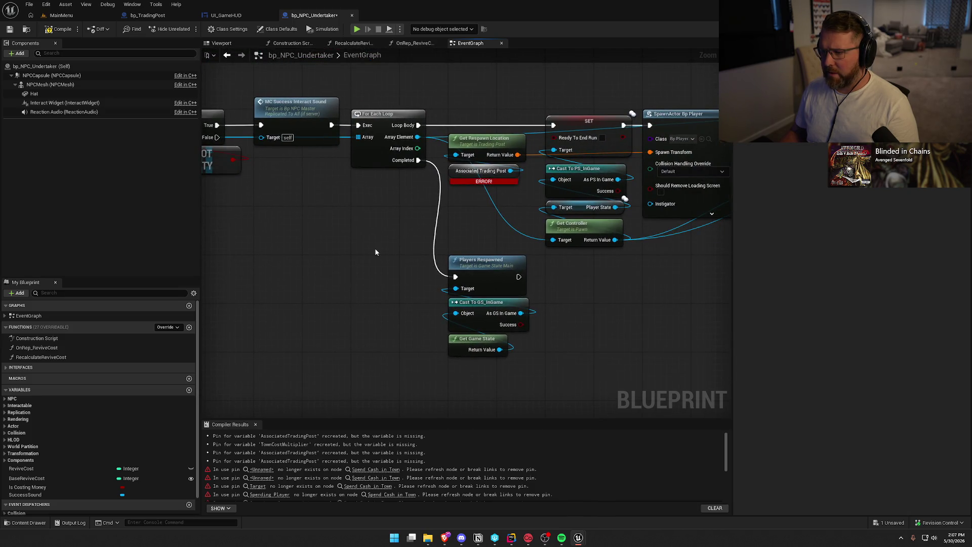
# Move Get Respawn Location and Associated Trading Post beneath SpawnActor, shifting the SET, cast and controller nodes left.
pyautogui.moveTo(396, 241)
pyautogui.mouseDown()
pyautogui.moveTo(293, 240)
pyautogui.moveTo(375, 132)
pyautogui.mouseUp()
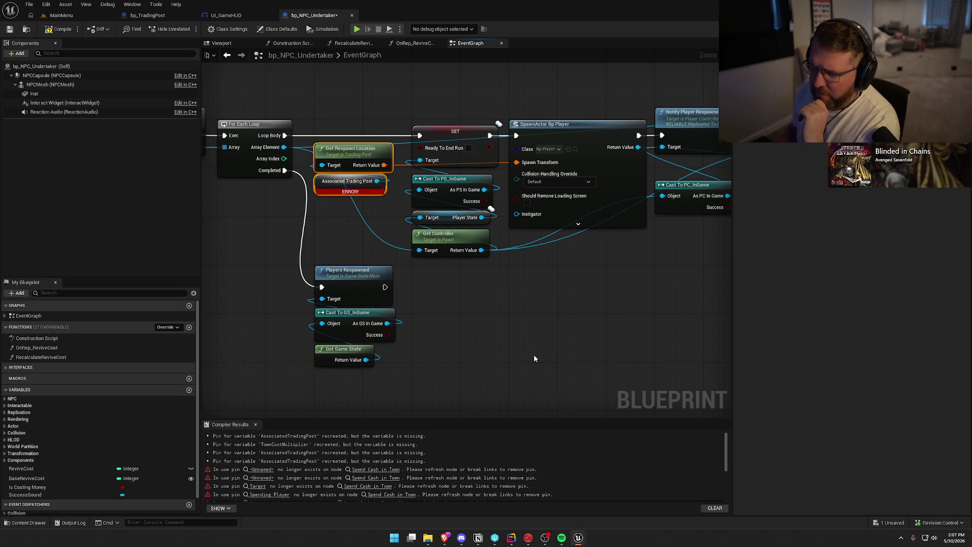
pyautogui.moveTo(342, 158)
pyautogui.mouseDown()
pyautogui.moveTo(501, 280)
pyautogui.moveTo(439, 280)
pyautogui.mouseUp()
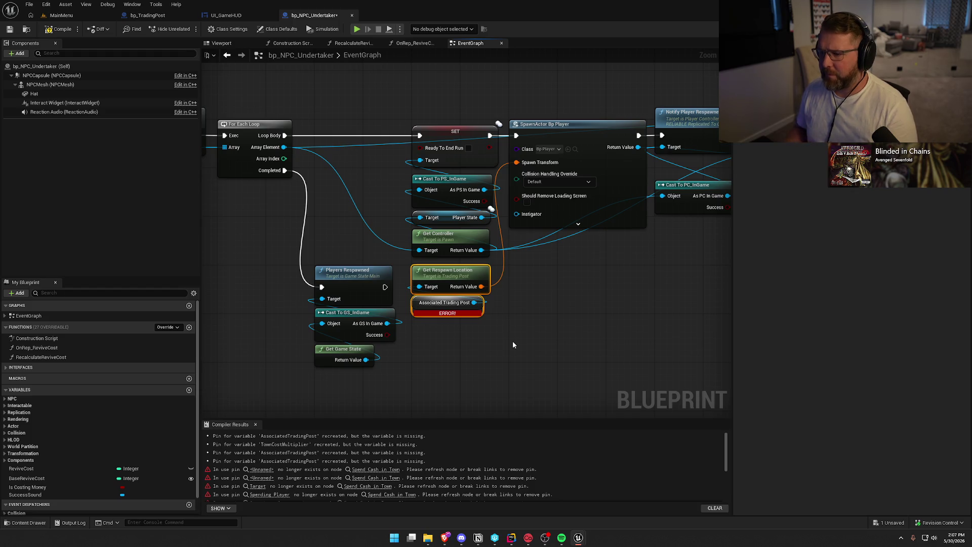
pyautogui.moveTo(506, 256); pyautogui.dragTo(403, 114)
pyautogui.moveTo(452, 133); pyautogui.dragTo(355, 134)
pyautogui.click(445, 218)
pyautogui.moveTo(457, 344); pyautogui.dragTo(439, 276)
pyautogui.moveTo(562, 314); pyautogui.dragTo(439, 327)
pyautogui.moveTo(314, 284)
pyautogui.mouseDown()
pyautogui.moveTo(400, 267)
pyautogui.moveTo(412, 252)
pyautogui.mouseUp()
# Shift the SpawnActor group left and inspect the BaseReviveCost integer variable, which defaults to 5.
pyautogui.moveTo(382, 128)
pyautogui.mouseDown()
pyautogui.moveTo(751, 351)
pyautogui.moveTo(717, 331)
pyautogui.mouseUp()
pyautogui.moveTo(361, 142)
pyautogui.mouseDown()
pyautogui.moveTo(573, 141)
pyautogui.moveTo(524, 141)
pyautogui.mouseUp()
pyautogui.click(484, 375)
pyautogui.moveTo(483, 375)
pyautogui.mouseDown()
pyautogui.moveTo(503, 359)
pyautogui.moveTo(484, 335)
pyautogui.moveTo(388, 273)
pyautogui.moveTo(554, 364)
pyautogui.mouseUp()
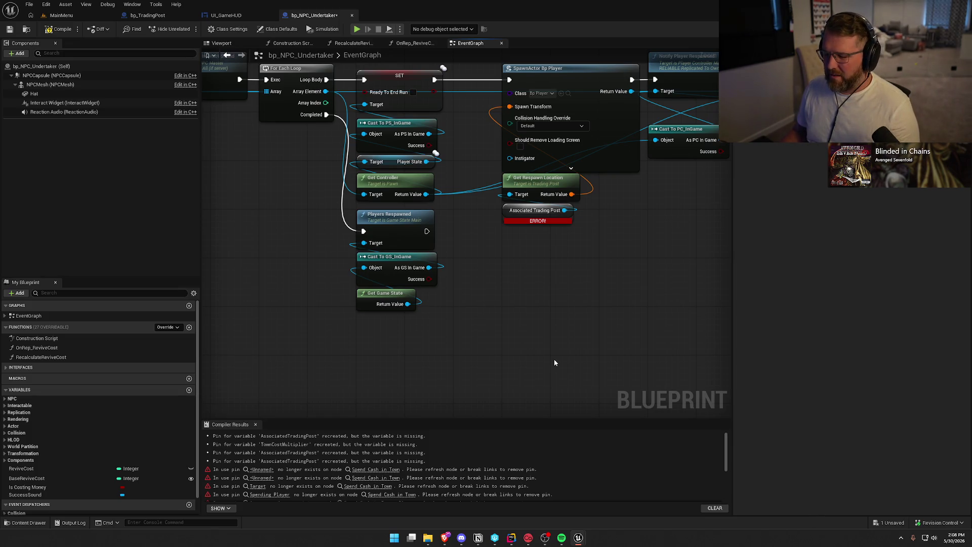
pyautogui.click(27, 479)
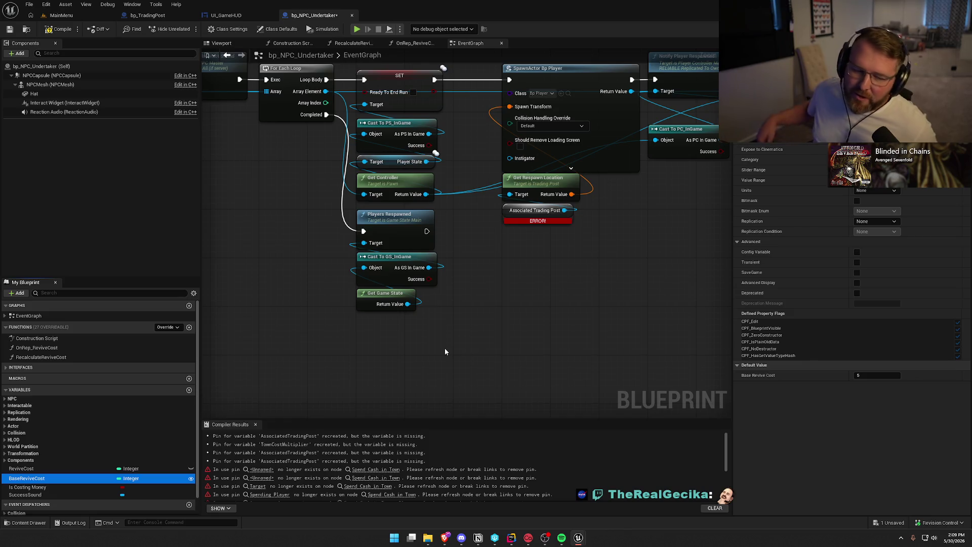
pyautogui.press('Home')
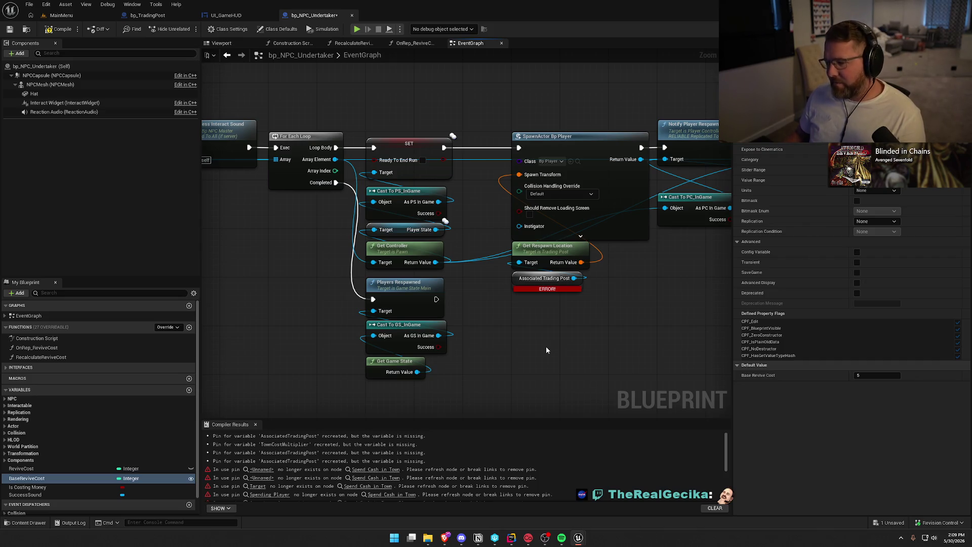
pyautogui.moveTo(539, 353); pyautogui.dragTo(478, 348)
# Compile the blueprint and jump to the Town Cost Multiplier error in RecalculateReviveCost.
pyautogui.click(58, 28)
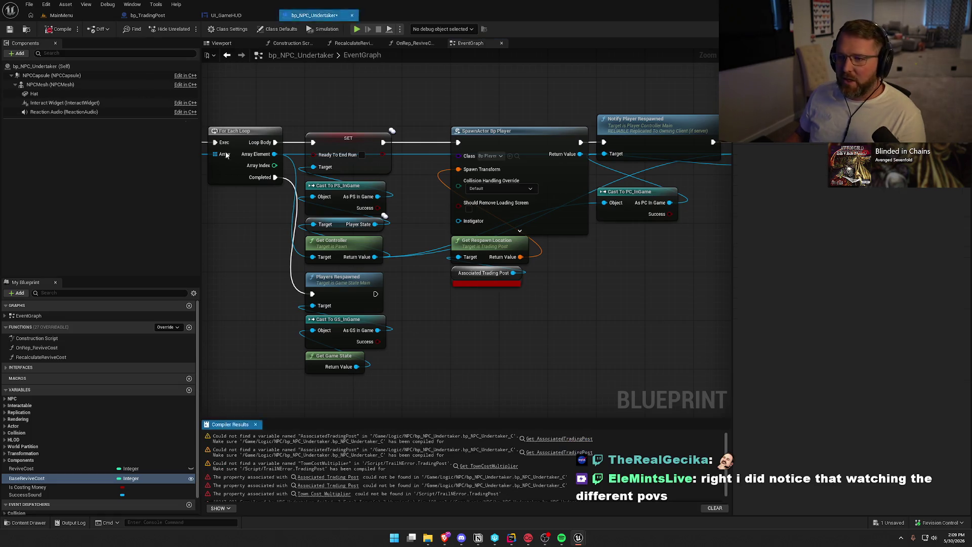
pyautogui.click(77, 30)
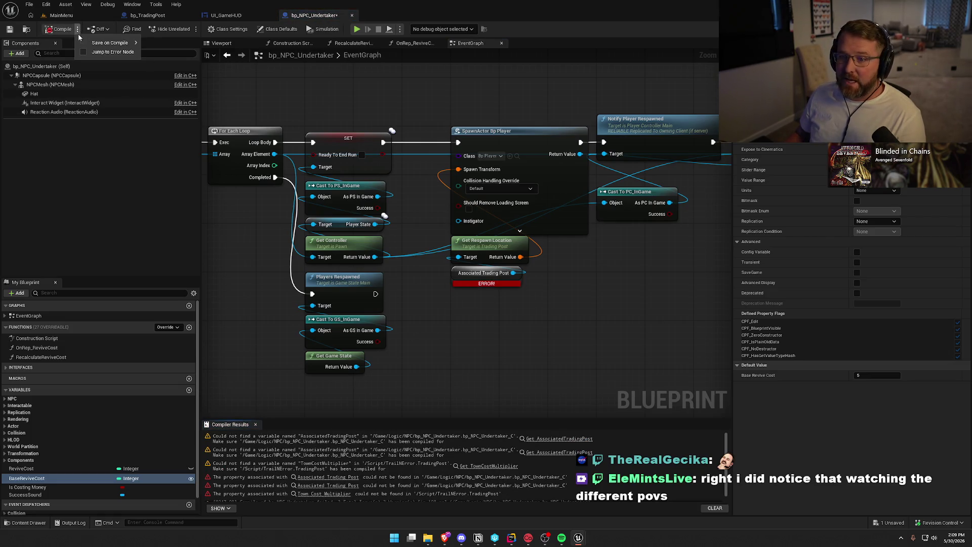
pyautogui.moveTo(240, 378); pyautogui.dragTo(278, 385)
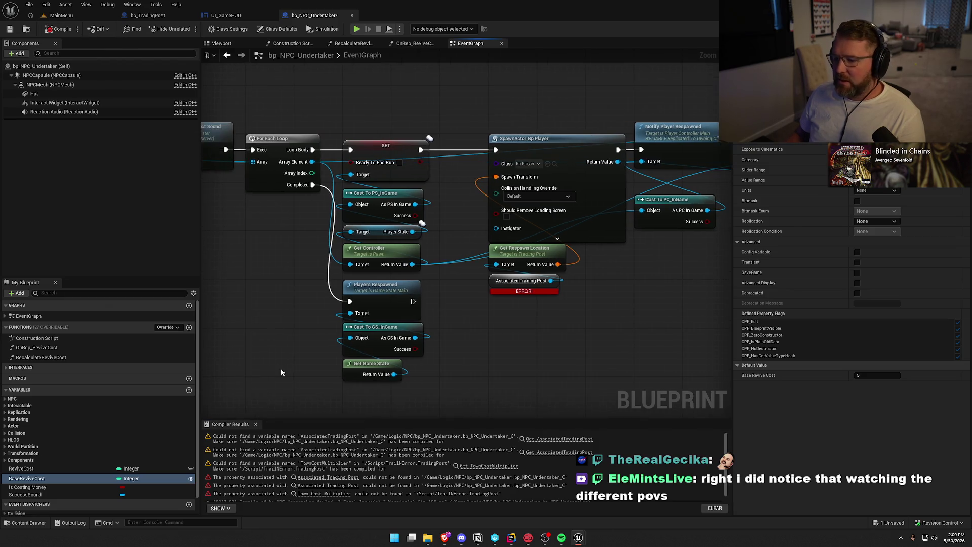
pyautogui.click(337, 494)
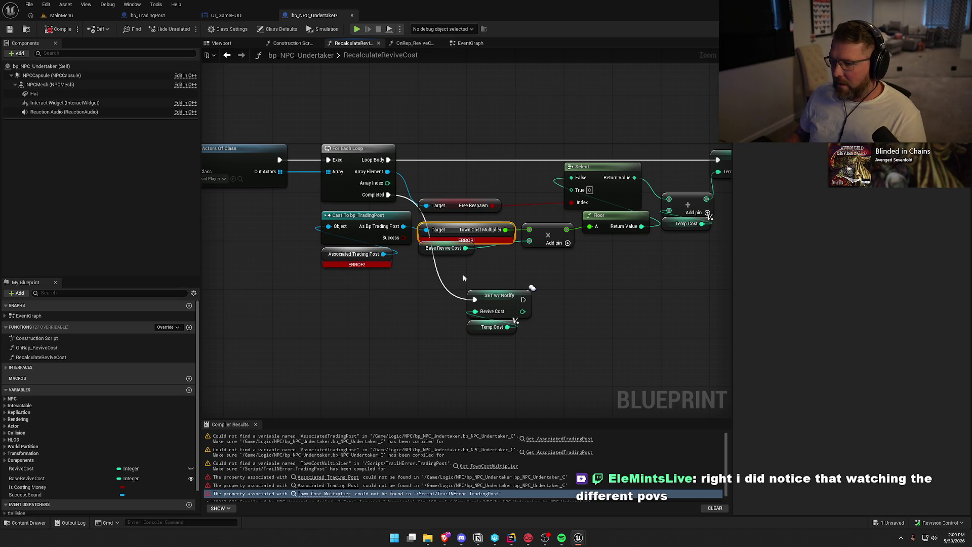
# Move the Base Revive Cost node aside and select the broken trading-post and multiplier nodes.
pyautogui.moveTo(429, 250); pyautogui.dragTo(464, 269)
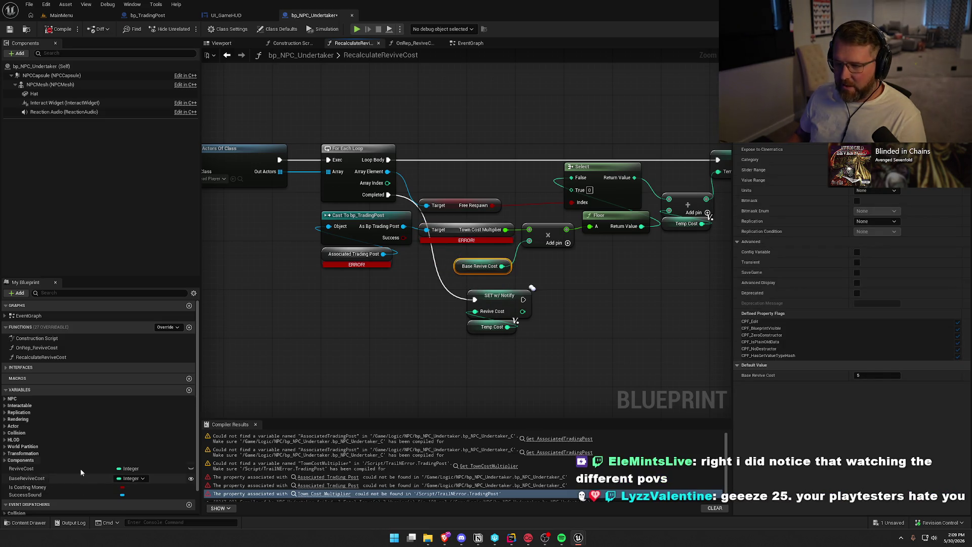
pyautogui.moveTo(575, 289); pyautogui.dragTo(549, 313)
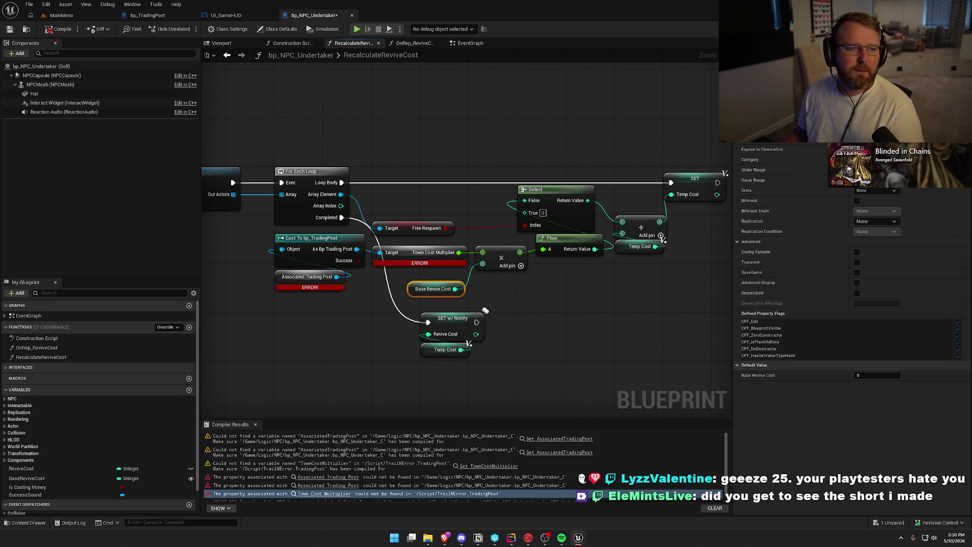
pyautogui.hotkey('alt', 'Tab')
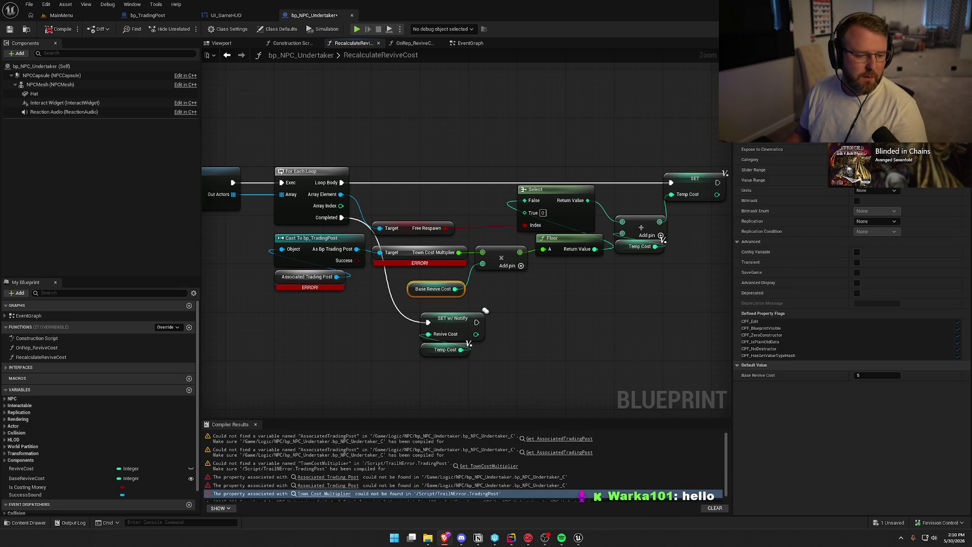
pyautogui.click(556, 108)
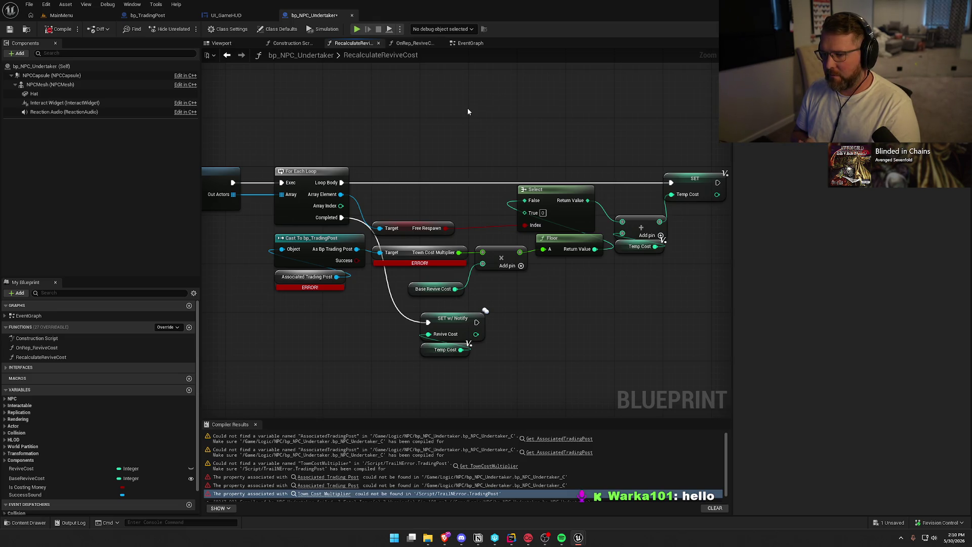
pyautogui.moveTo(380, 257); pyautogui.dragTo(318, 273)
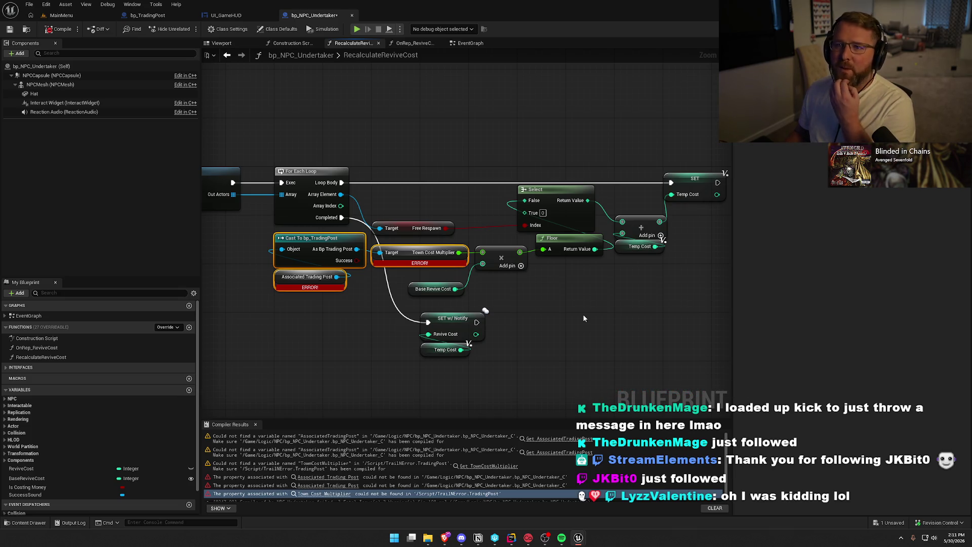
pyautogui.moveTo(582, 304)
pyautogui.mouseDown()
pyautogui.moveTo(546, 299)
pyautogui.moveTo(563, 274)
pyautogui.mouseUp()
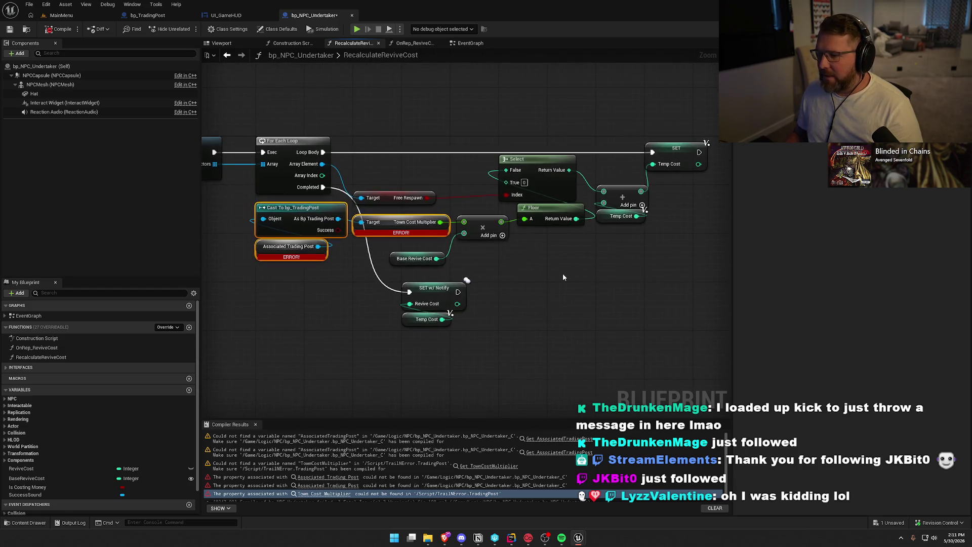
pyautogui.click(414, 258)
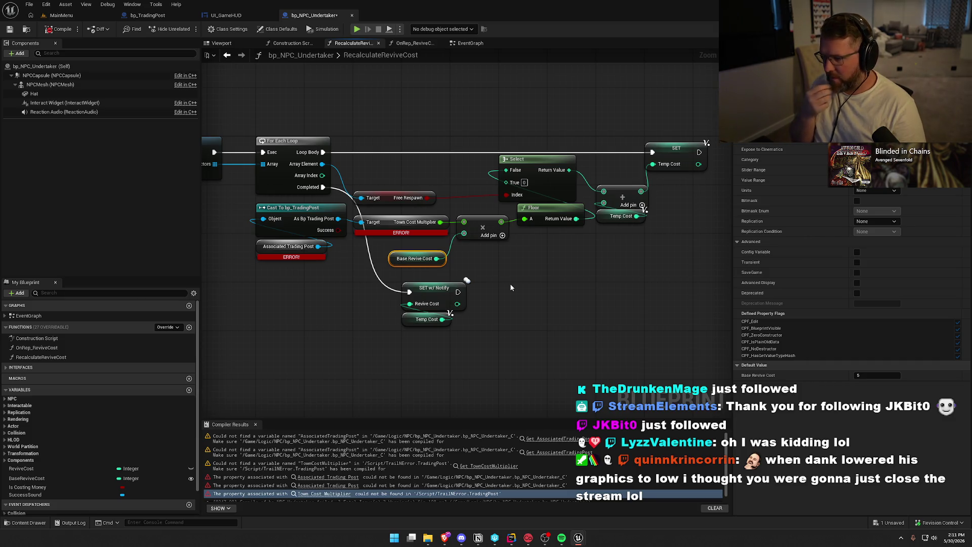
# Zoom out over the whole function and reselect the broken trading-post nodes near Select.
pyautogui.scroll(-1, 510, 283)
pyautogui.moveTo(510, 283); pyautogui.dragTo(566, 248)
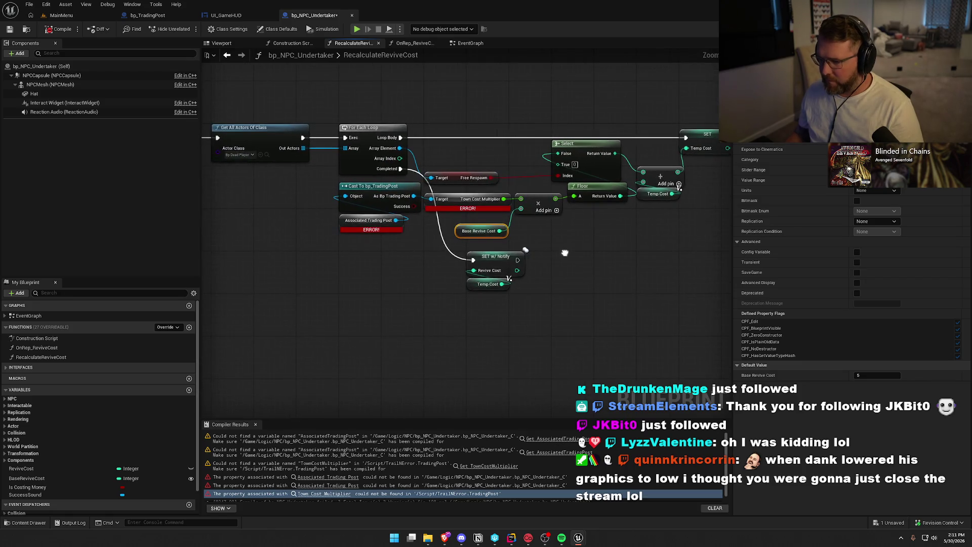
pyautogui.click(537, 311)
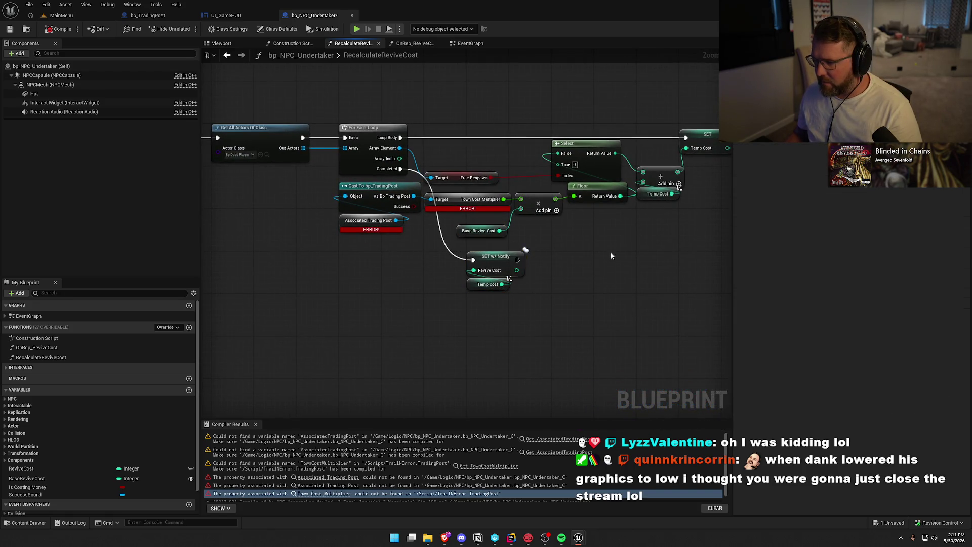
pyautogui.click(484, 231)
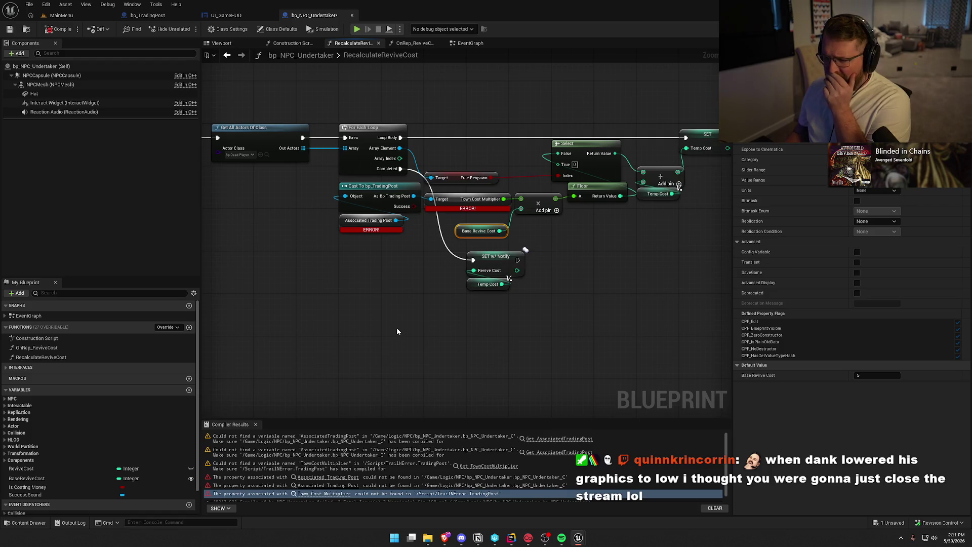
pyautogui.moveTo(431, 232); pyautogui.dragTo(355, 192)
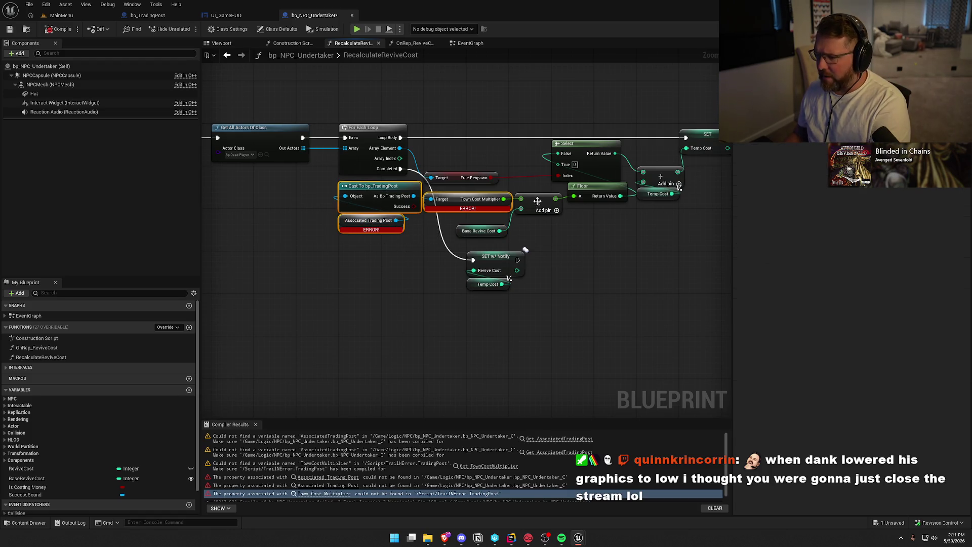
pyautogui.moveTo(573, 245); pyautogui.dragTo(475, 255)
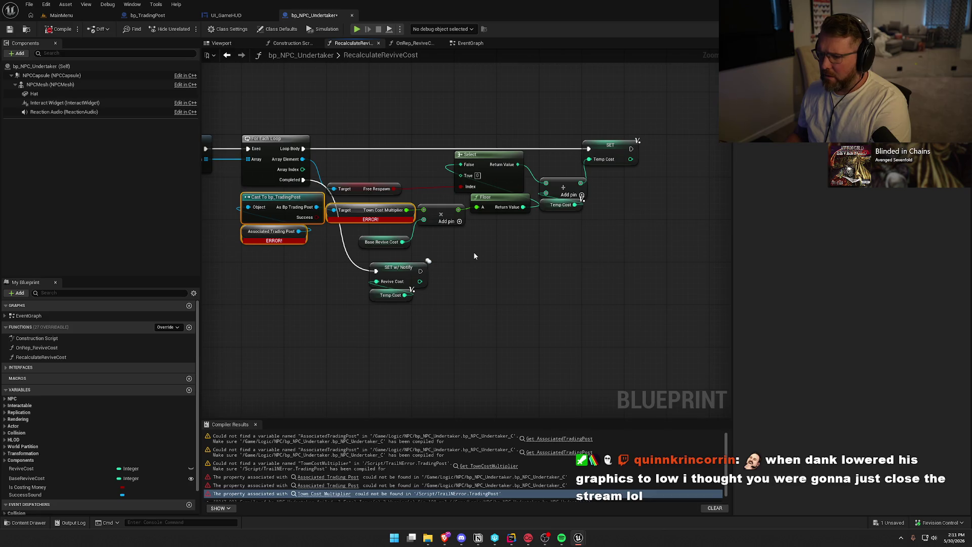
# Wire Base Revive Cost into Select's False input and delete the leftover trading-post nodes.
pyautogui.moveTo(359, 190); pyautogui.dragTo(360, 163)
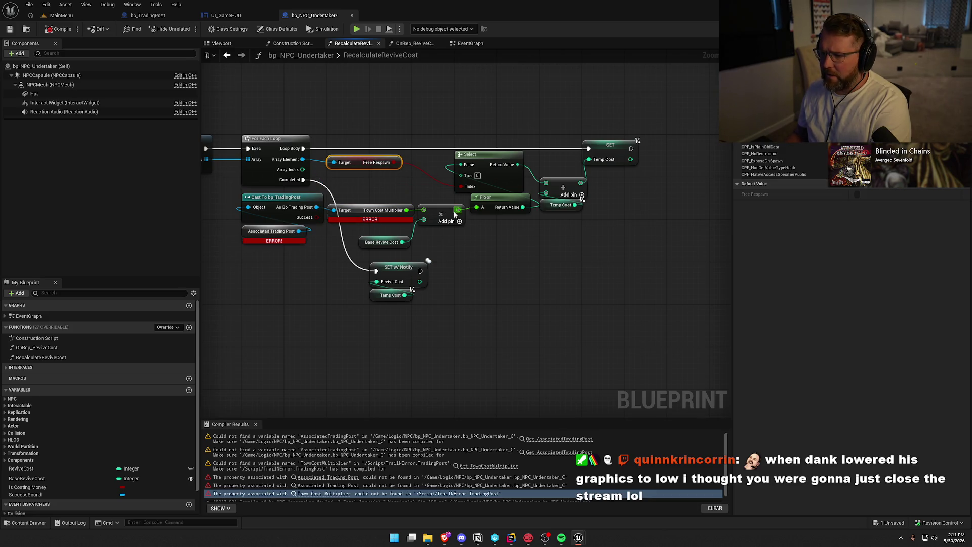
pyautogui.moveTo(402, 242); pyautogui.dragTo(461, 168)
pyautogui.moveTo(507, 233)
pyautogui.mouseDown()
pyautogui.moveTo(418, 193)
pyautogui.moveTo(290, 230)
pyautogui.moveTo(306, 236)
pyautogui.mouseUp()
pyautogui.press('Delete')
pyautogui.press('Delete')
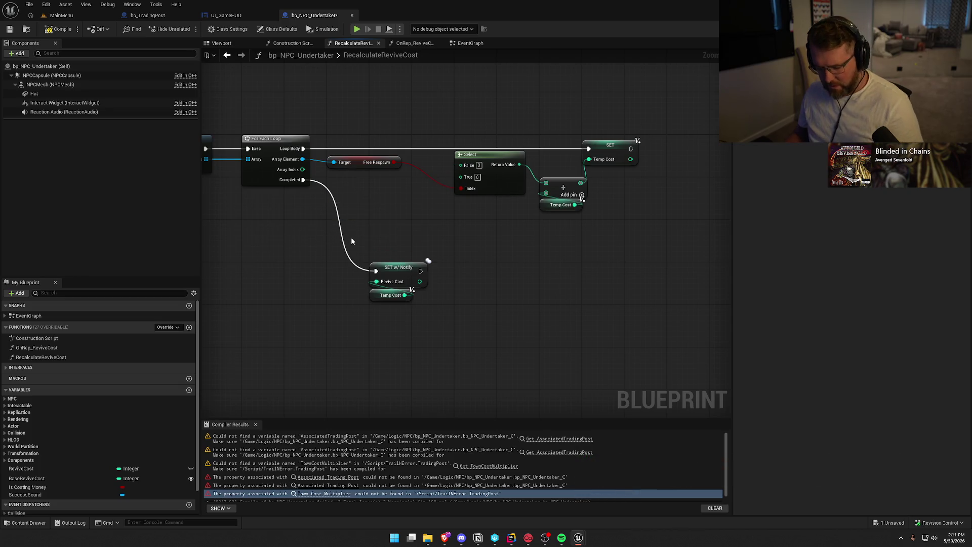
# Delete the trading-post nodes and gather Base Revive Cost, Select and the add node together.
pyautogui.hotkey('ctrl', 'z')
pyautogui.press('Delete')
pyautogui.moveTo(382, 242)
pyautogui.mouseDown()
pyautogui.moveTo(390, 178)
pyautogui.moveTo(361, 190)
pyautogui.moveTo(389, 163)
pyautogui.moveTo(337, 162)
pyautogui.moveTo(356, 180)
pyautogui.mouseUp()
pyautogui.moveTo(481, 158); pyautogui.dragTo(439, 160)
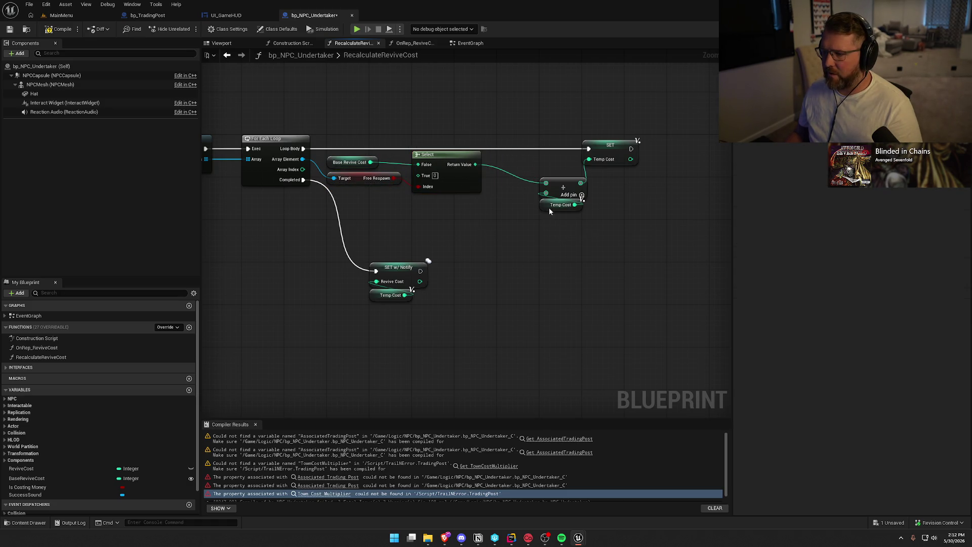
pyautogui.moveTo(549, 210); pyautogui.dragTo(507, 193)
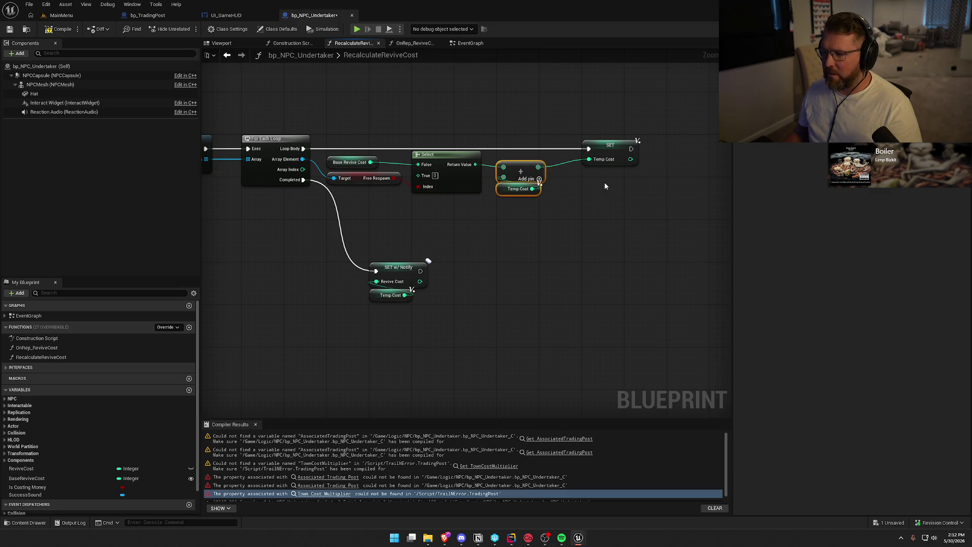
# Move SET w/ Notify under the For Each Loop, recompile, and jump to the Associated Trading Post error.
pyautogui.moveTo(533, 238); pyautogui.dragTo(618, 182)
pyautogui.moveTo(514, 304)
pyautogui.mouseDown()
pyautogui.moveTo(455, 206)
pyautogui.moveTo(472, 183)
pyautogui.moveTo(442, 174)
pyautogui.mouseUp()
pyautogui.click(525, 200)
pyautogui.moveTo(525, 200)
pyautogui.mouseDown()
pyautogui.moveTo(659, 291)
pyautogui.moveTo(362, 226)
pyautogui.mouseUp()
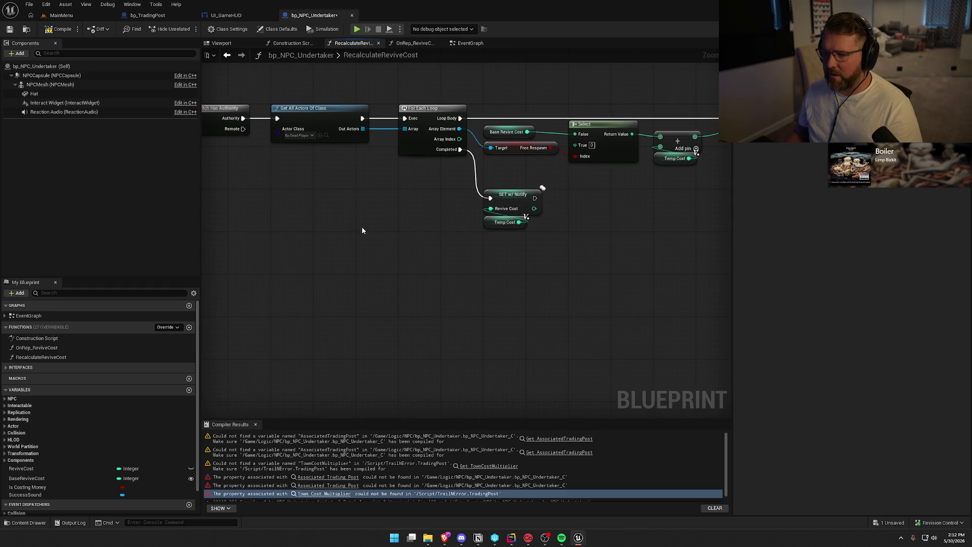
pyautogui.click(63, 31)
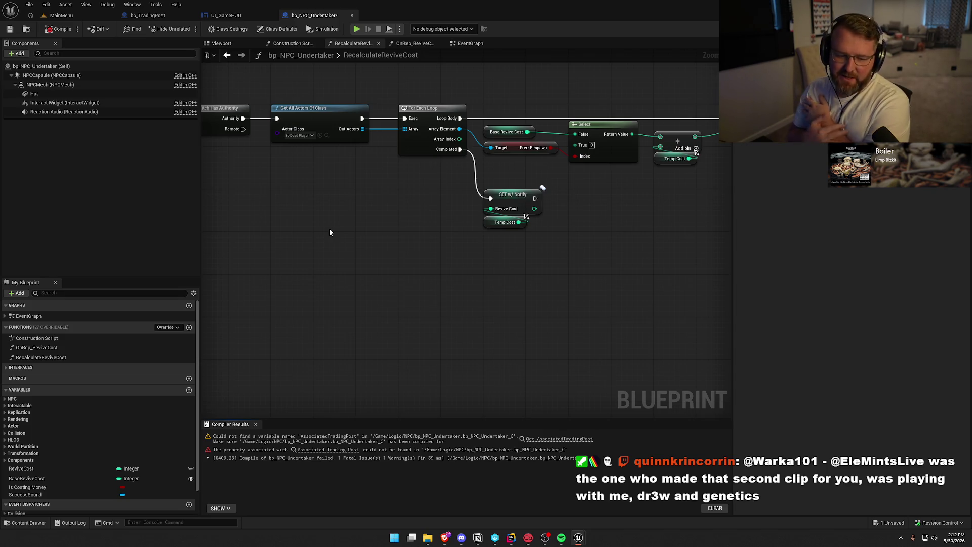
pyautogui.click(559, 439)
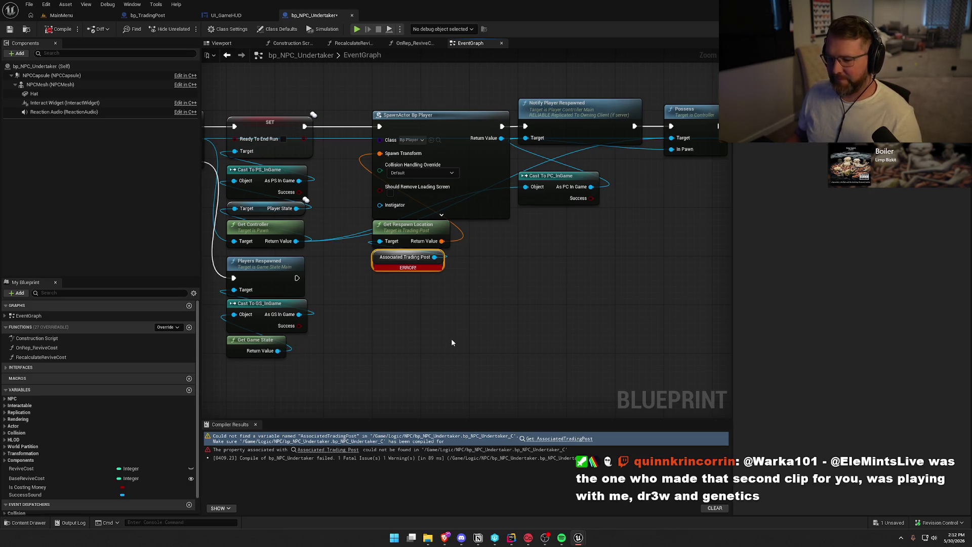
pyautogui.click(328, 450)
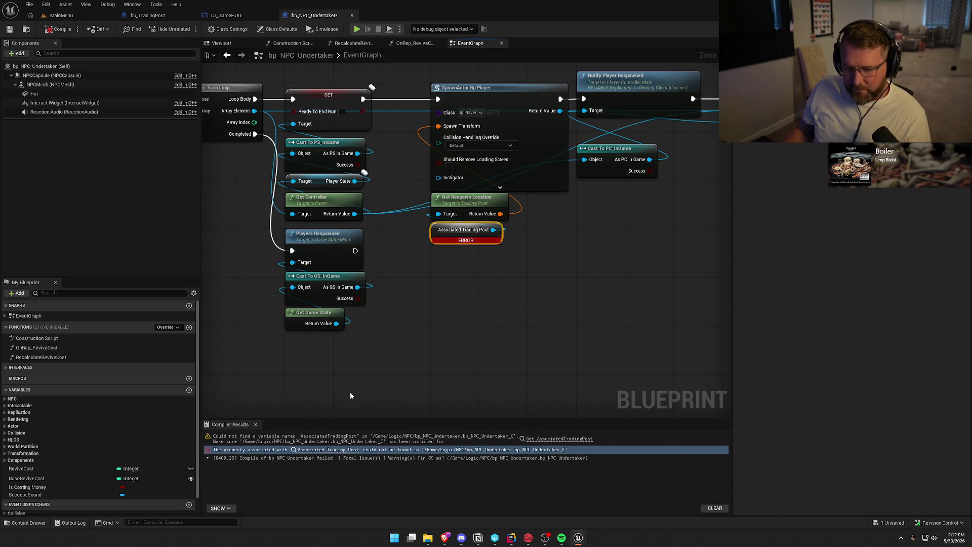
pyautogui.click(53, 488)
pyautogui.click(51, 495)
pyautogui.click(50, 488)
pyautogui.click(53, 495)
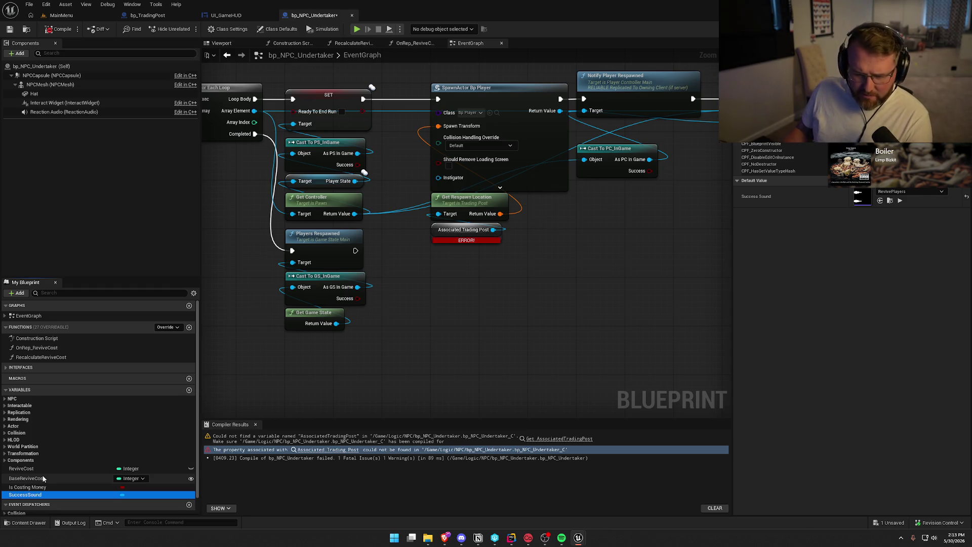
pyautogui.click(6, 399)
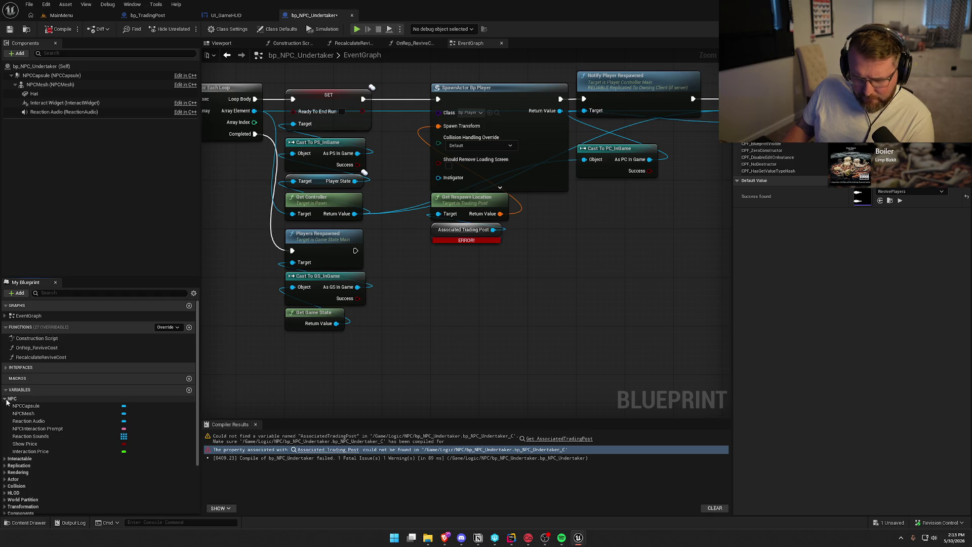
pyautogui.click(6, 400)
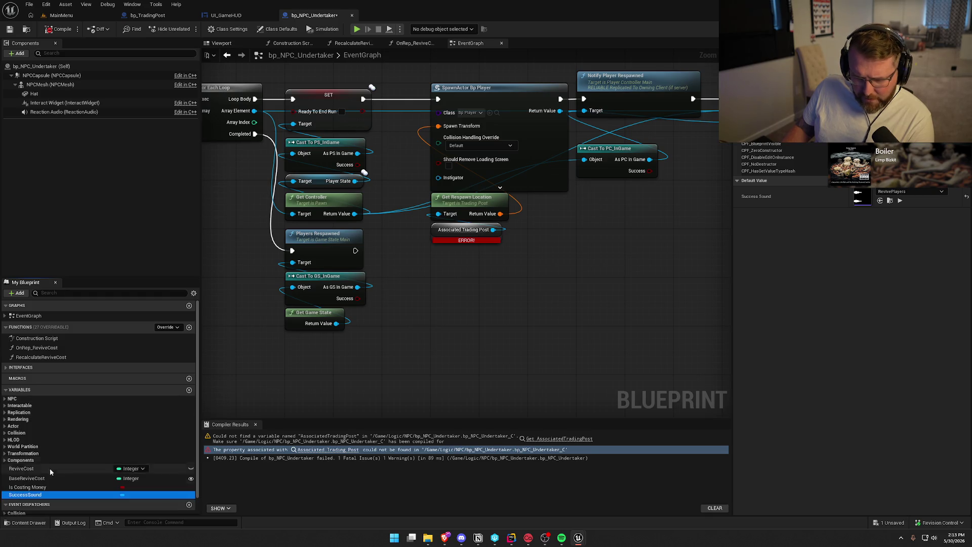
pyautogui.click(4, 400)
pyautogui.click(5, 400)
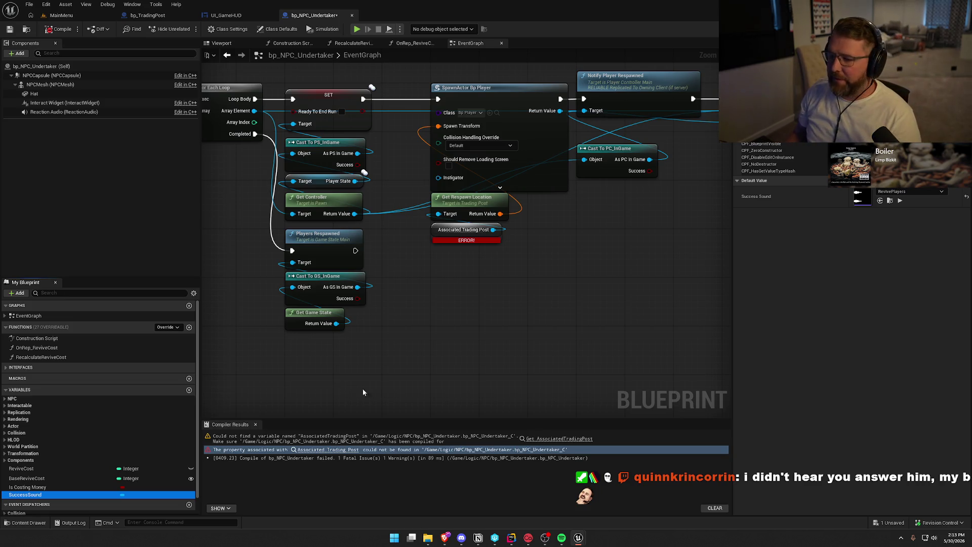
pyautogui.moveTo(468, 310)
pyautogui.mouseDown()
pyautogui.moveTo(475, 371)
pyautogui.moveTo(431, 358)
pyautogui.moveTo(448, 291)
pyautogui.mouseUp()
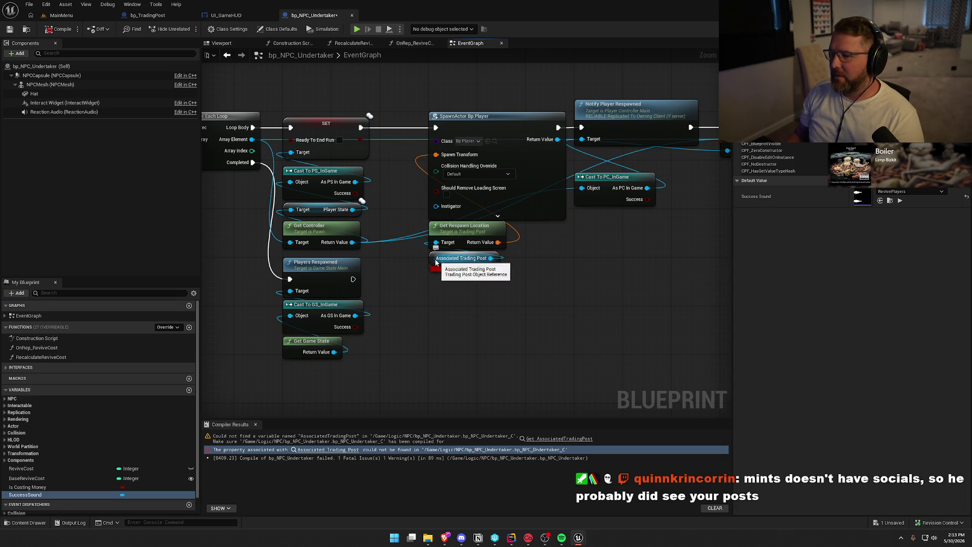
# Create the missing Associated Trading Post variable and rename it TradingPost.
pyautogui.rightClick(433, 262)
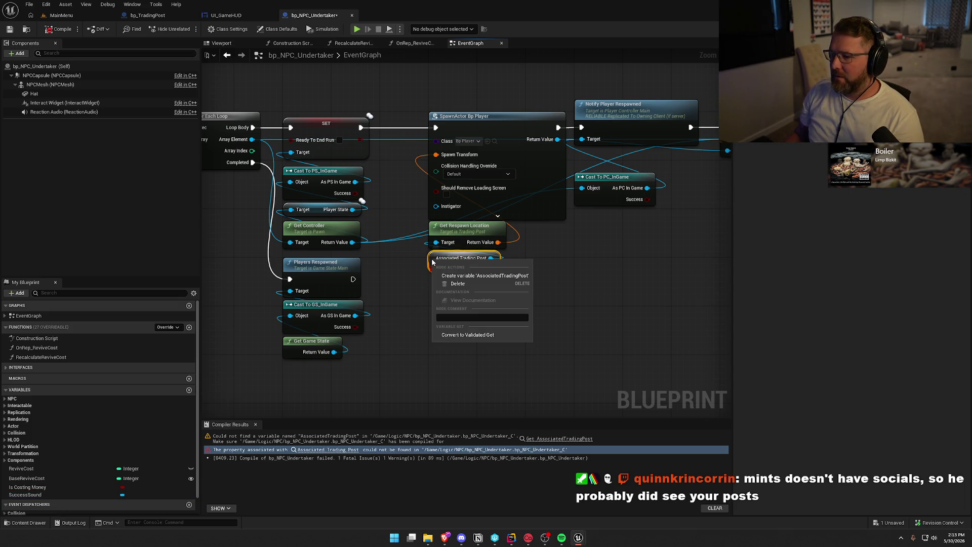
pyautogui.click(461, 276)
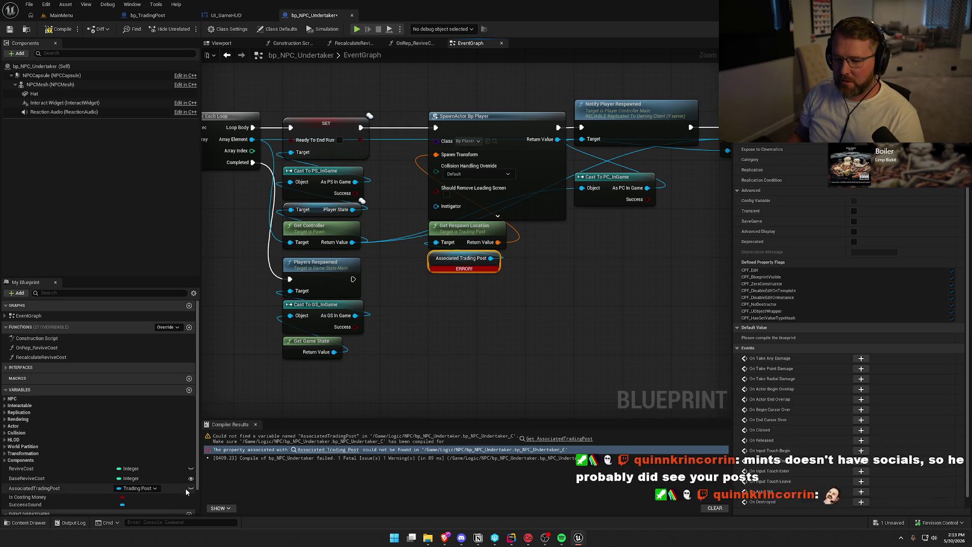
pyautogui.click(52, 488)
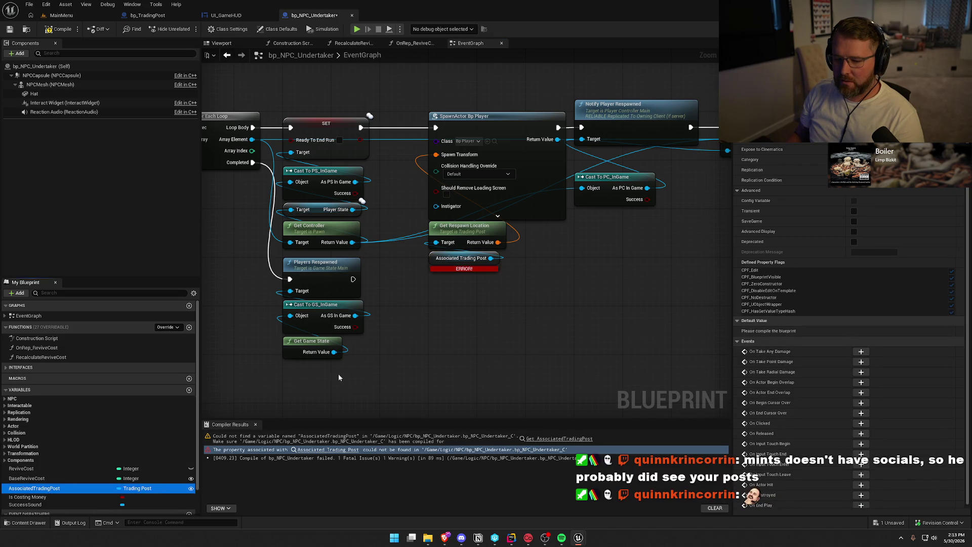
pyautogui.press('F2')
pyautogui.press('BackSpace')
pyautogui.press('BackSpace')
pyautogui.press('BackSpace')
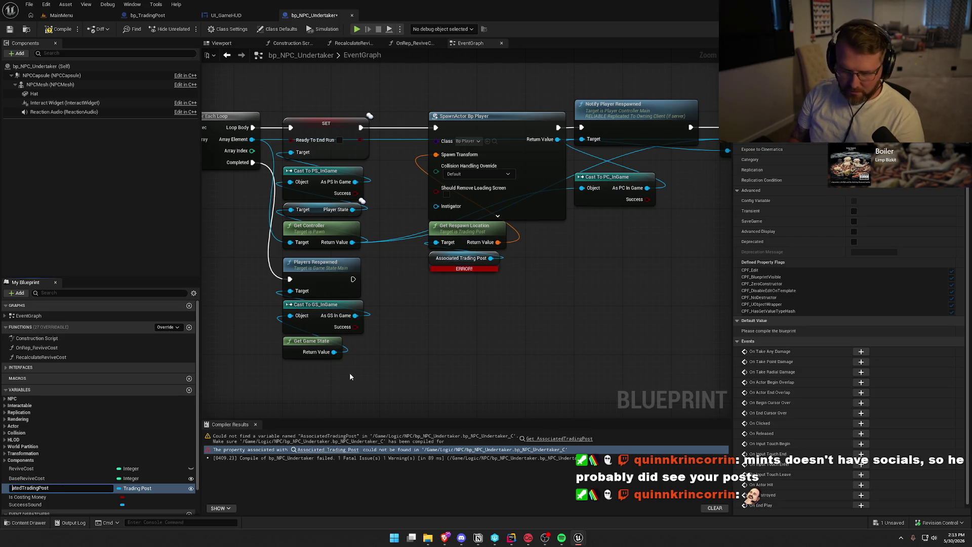
pyautogui.press('Delete')
pyautogui.press('Return')
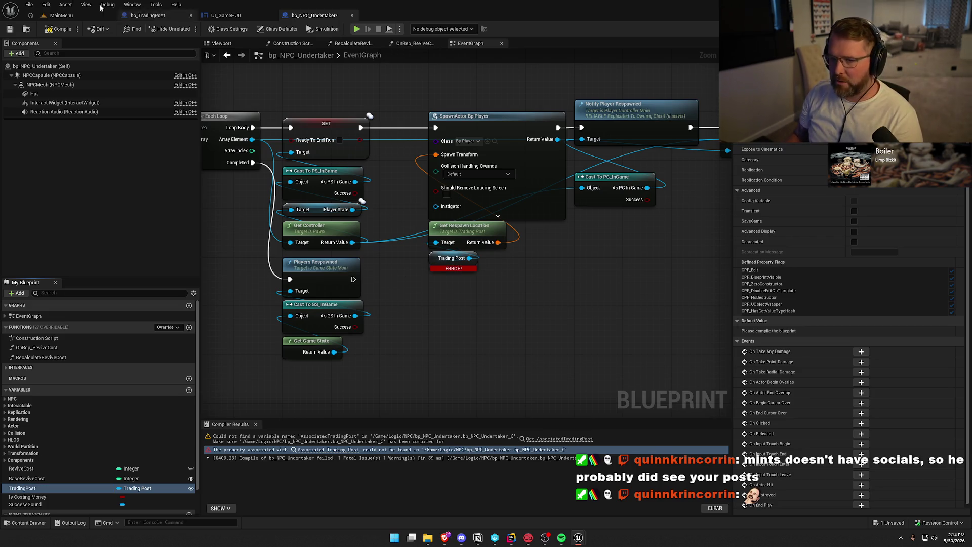
# Compile bp_NPC_Undertaker, approve the asset check-out, and box-select the spawn, possess and destroy nodes.
pyautogui.click(59, 28)
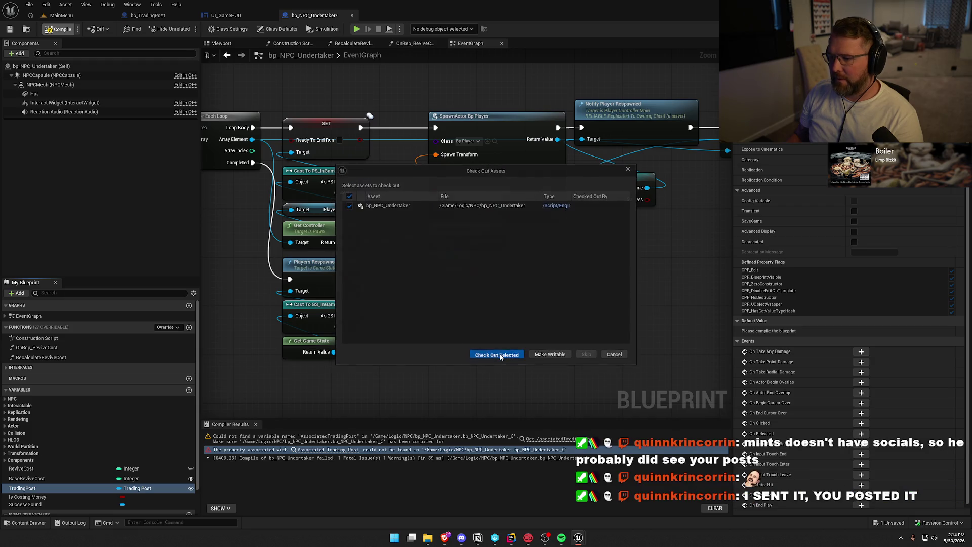
pyautogui.click(501, 356)
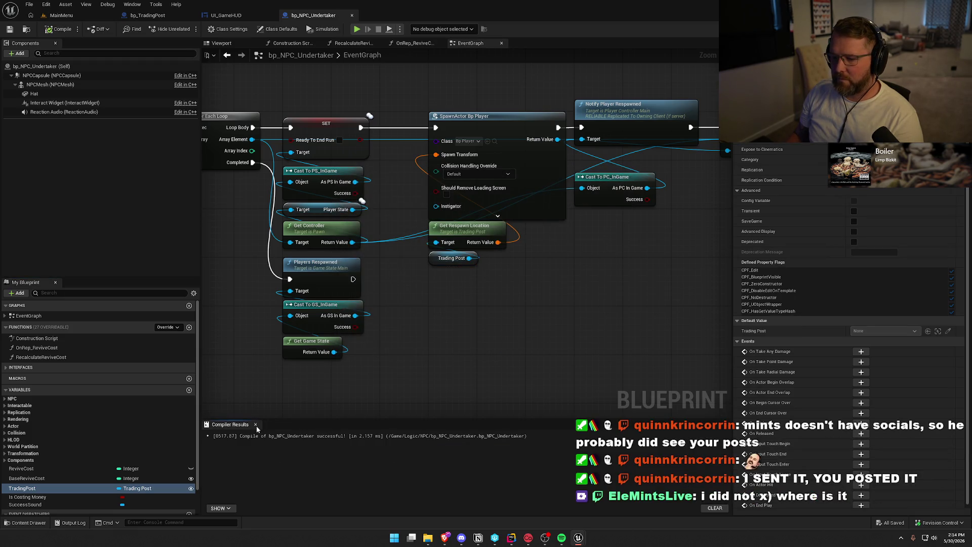
pyautogui.moveTo(419, 385); pyautogui.dragTo(430, 422)
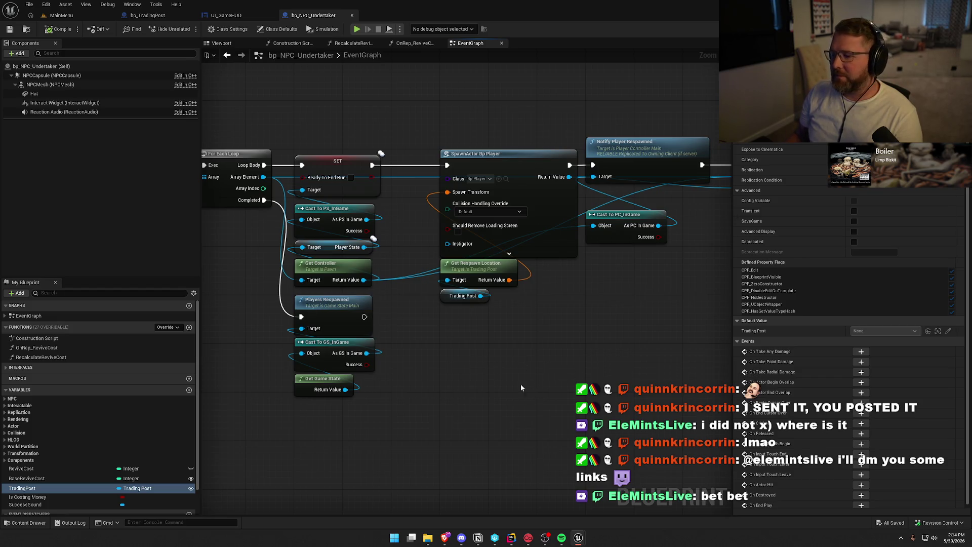
pyautogui.moveTo(308, 111); pyautogui.dragTo(692, 357)
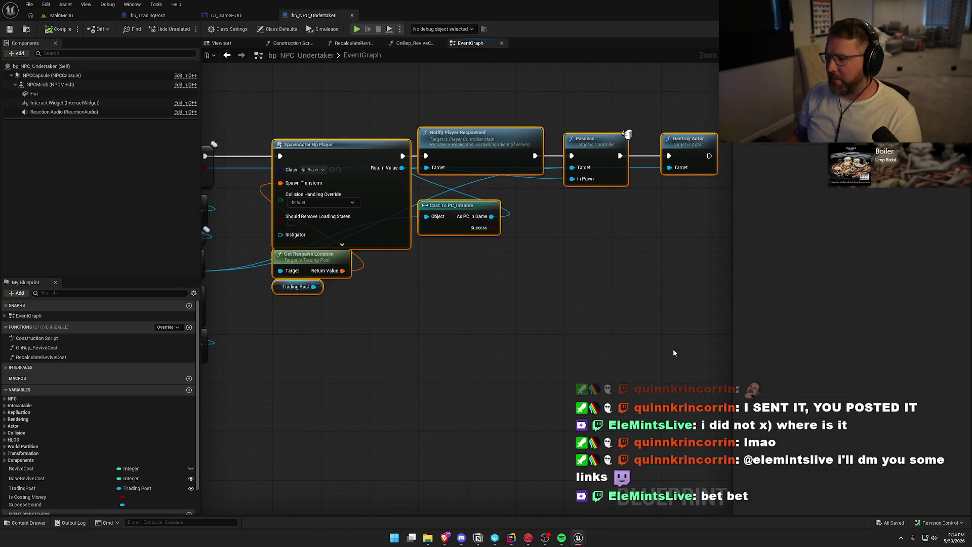
# Shift the spawn and possess nodes left toward SET, then open Get Respawn Location's C++ source.
pyautogui.moveTo(515, 306); pyautogui.dragTo(467, 305)
pyautogui.click(486, 401)
pyautogui.moveTo(486, 400)
pyautogui.mouseDown()
pyautogui.moveTo(501, 318)
pyautogui.moveTo(467, 364)
pyautogui.moveTo(473, 332)
pyautogui.mouseUp()
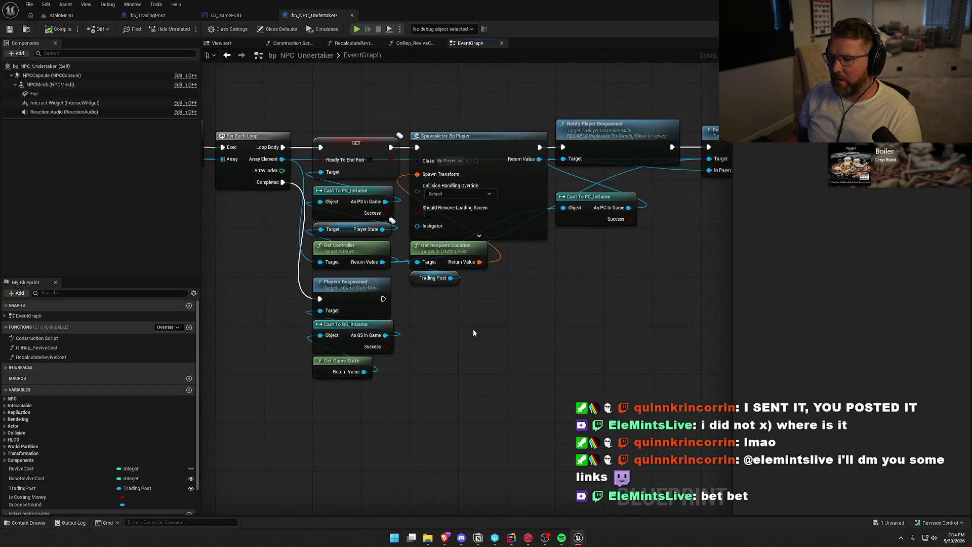
pyautogui.click(445, 252)
pyautogui.doubleClick(445, 252)
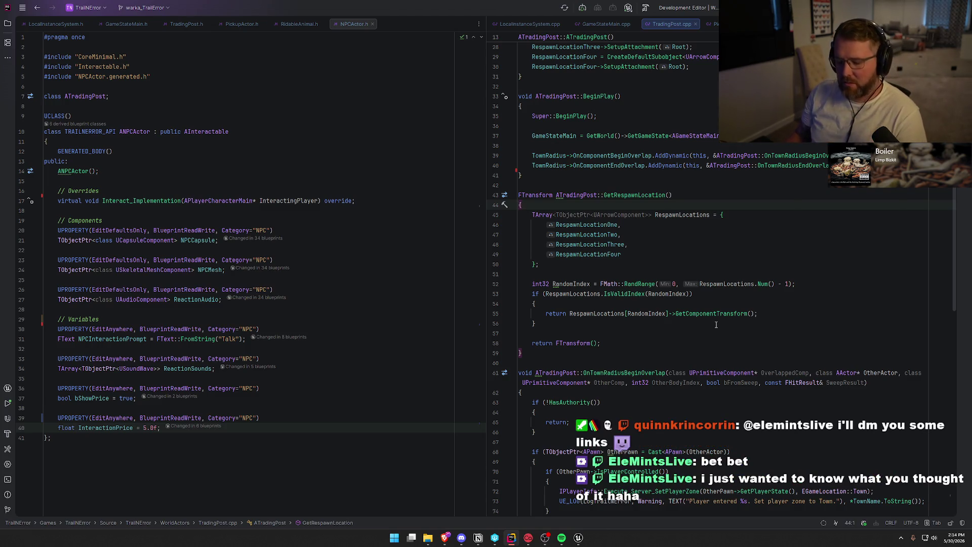
pyautogui.hotkey('alt', 'Tab')
# Review the respawn section's nodes, then reopen Get Respawn Location at its TradingPost.h declaration.
pyautogui.scroll(-2, 500, 333)
pyautogui.moveTo(412, 120)
pyautogui.mouseDown()
pyautogui.moveTo(603, 320)
pyautogui.moveTo(689, 351)
pyautogui.mouseUp()
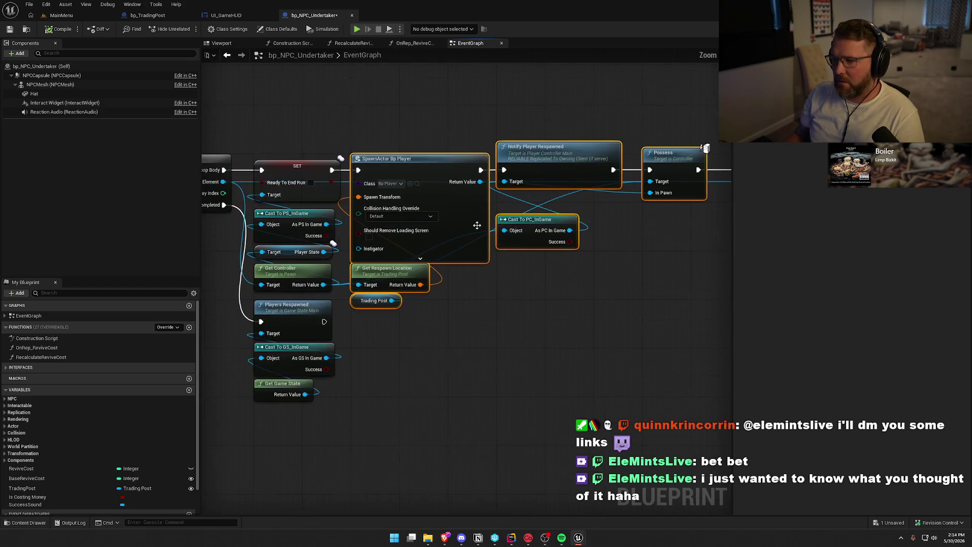
pyautogui.moveTo(350, 371); pyautogui.dragTo(597, 373)
pyautogui.moveTo(369, 249); pyautogui.dragTo(606, 244)
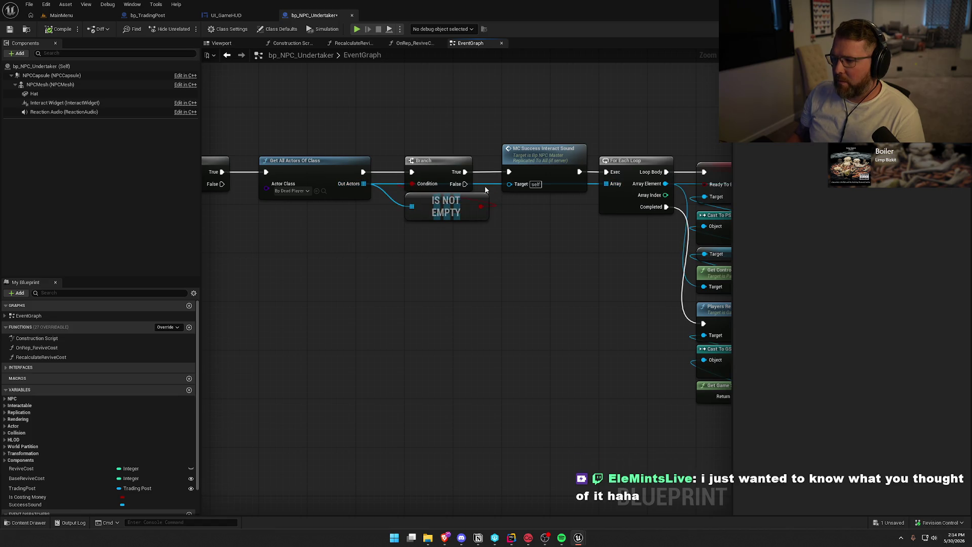
pyautogui.moveTo(549, 280); pyautogui.dragTo(232, 263)
pyautogui.moveTo(312, 212); pyautogui.dragTo(470, 284)
pyautogui.click(503, 306)
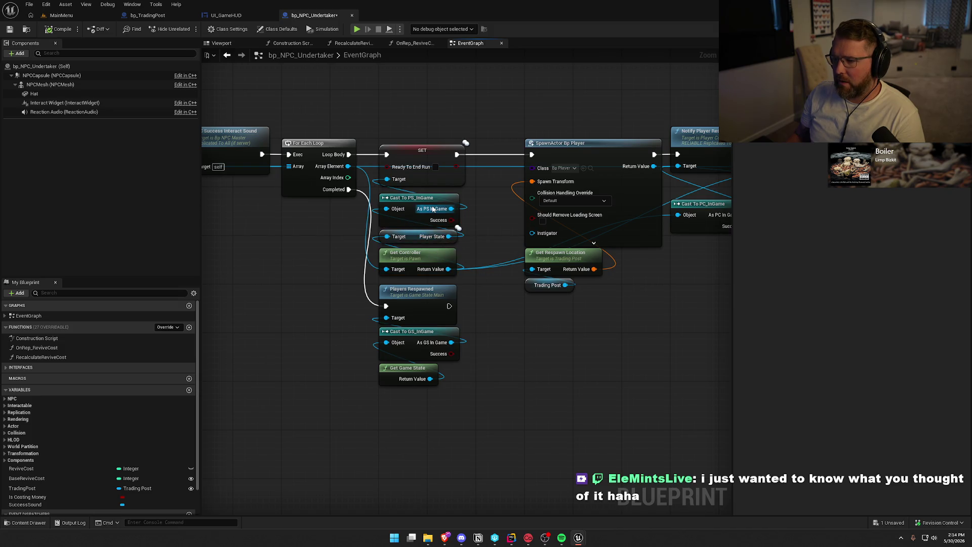
pyautogui.moveTo(489, 241); pyautogui.dragTo(386, 197)
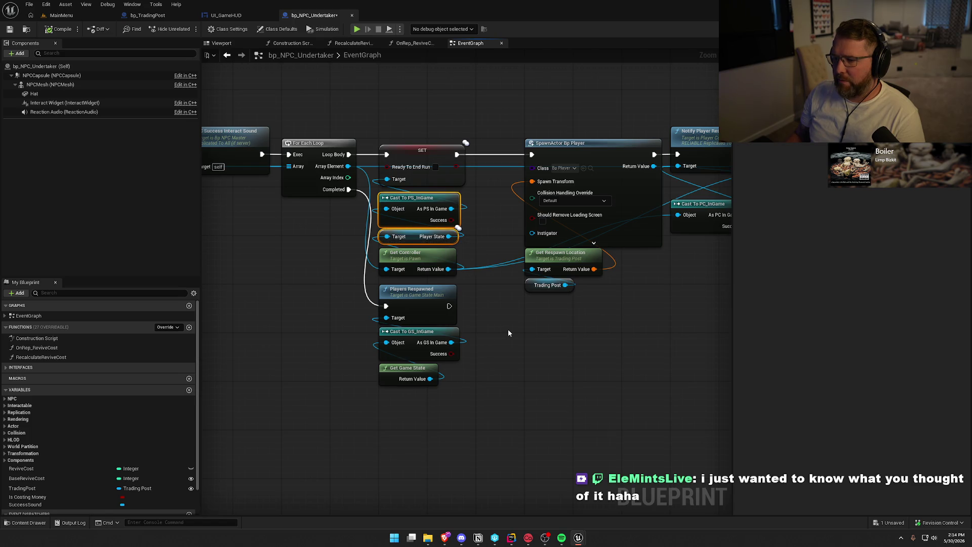
pyautogui.click(550, 259)
pyautogui.doubleClick(555, 254)
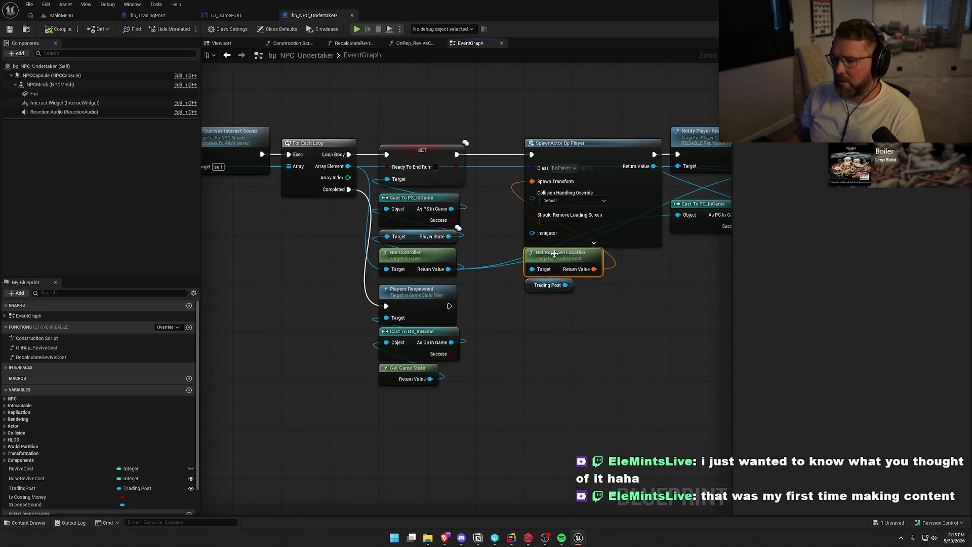
pyautogui.keyDown('ctrl'); pyautogui.click(630, 196); pyautogui.keyUp('ctrl')
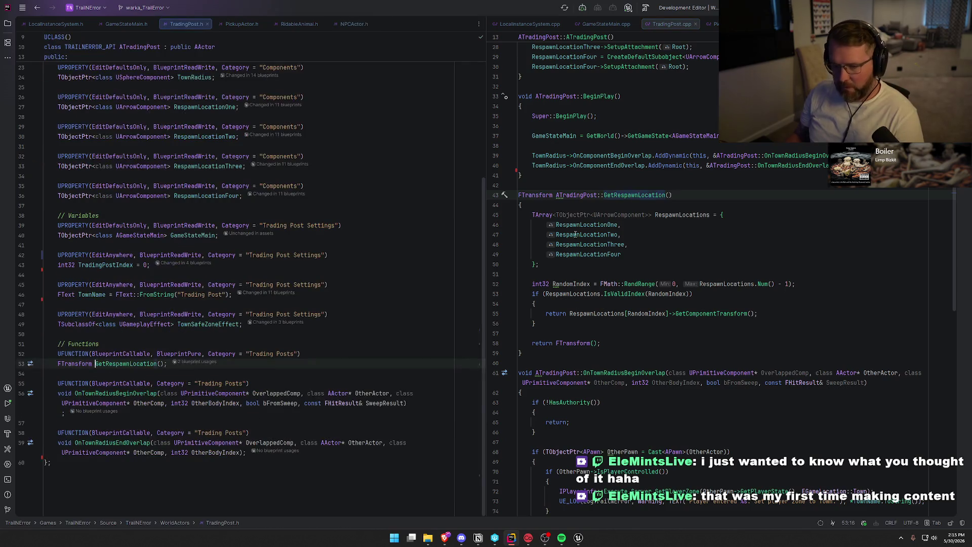
# Add an APlayerState* PlayerState parameter to GetRespawnLocation in TradingPost.h and TradingPost.cpp.
pyautogui.click(160, 364)
pyautogui.write('APlayer')
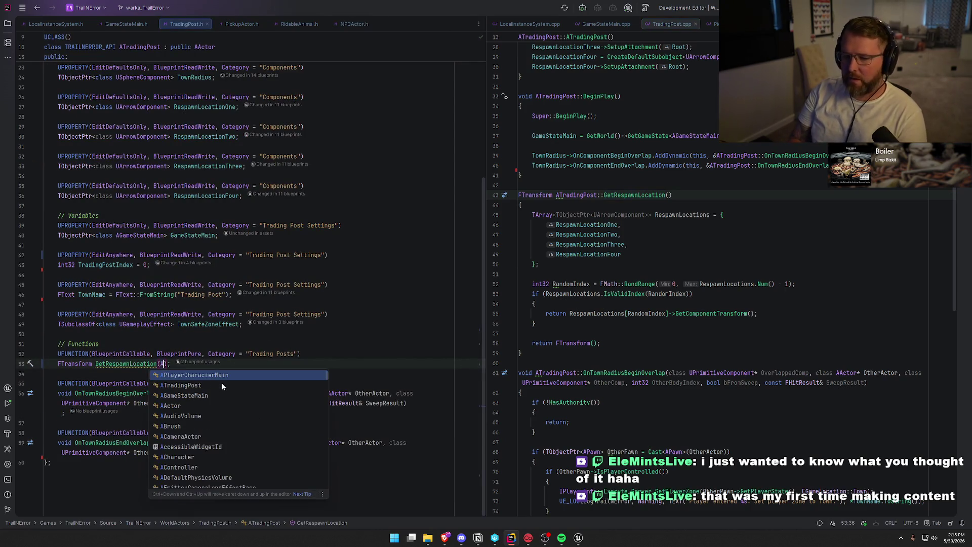
pyautogui.write('State')
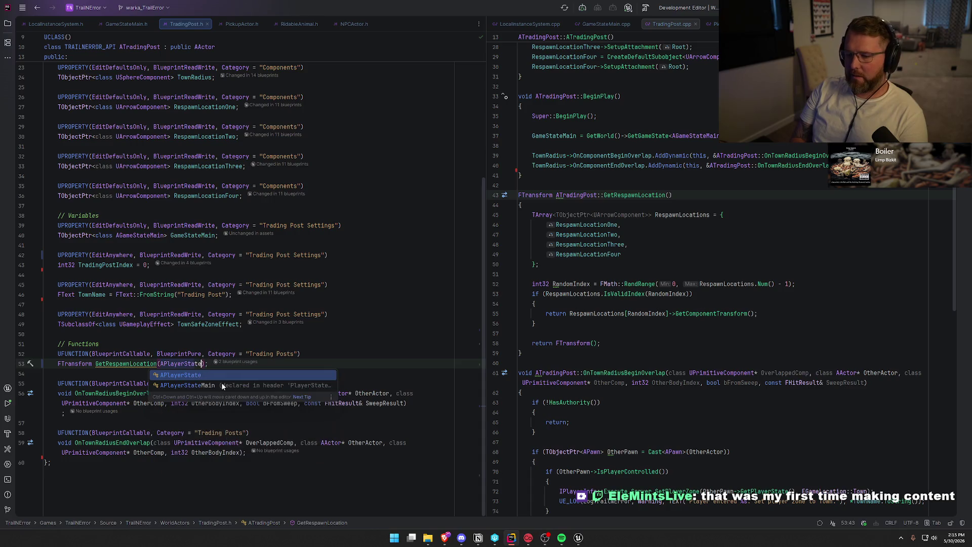
pyautogui.write('* ')
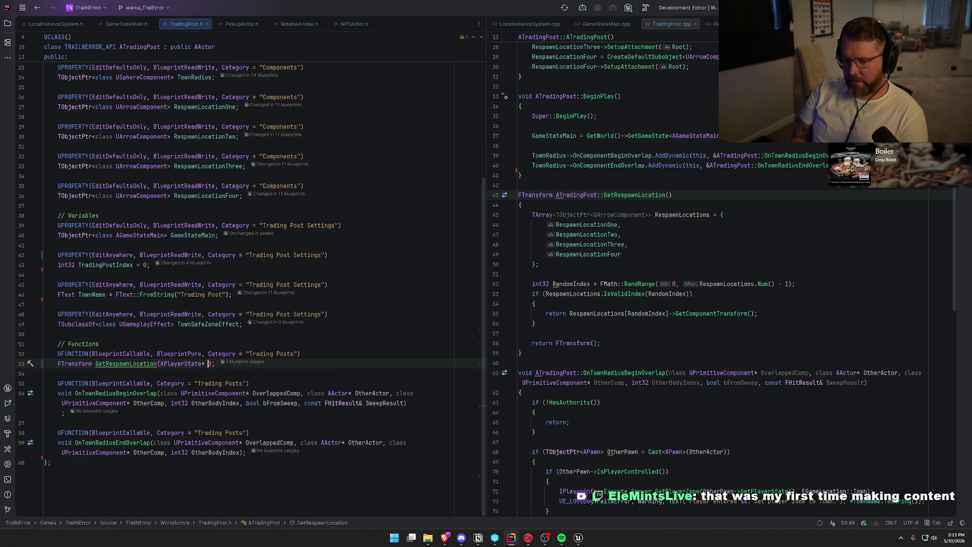
pyautogui.write('PlayerState')
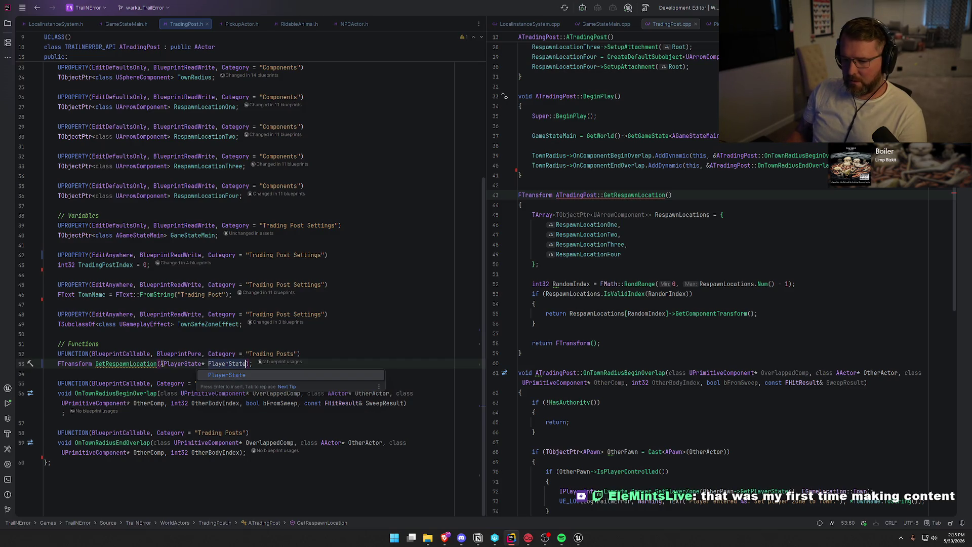
pyautogui.keyDown('shift'); pyautogui.click(162, 364); pyautogui.keyUp('shift')
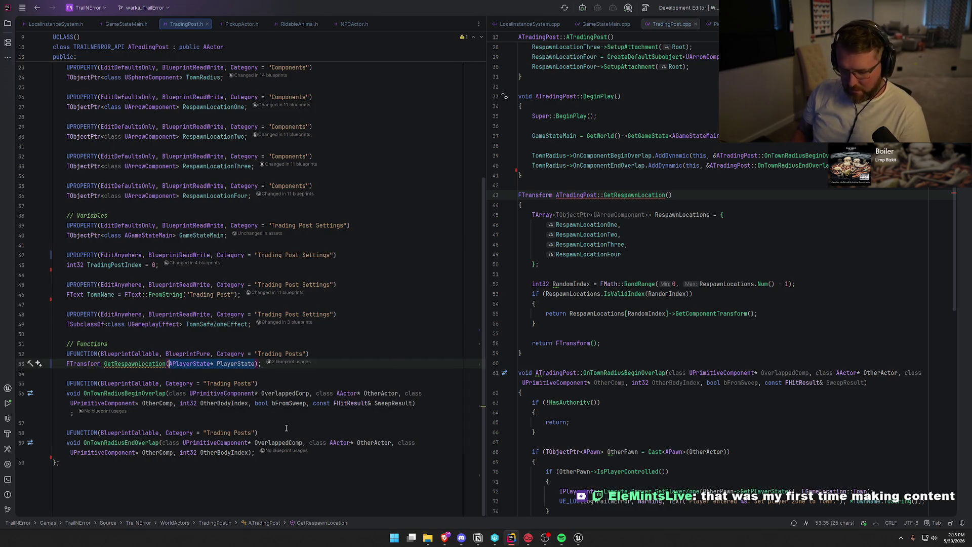
pyautogui.hotkey('ctrl', 'c')
pyautogui.click(670, 195)
pyautogui.hotkey('ctrl', 'v')
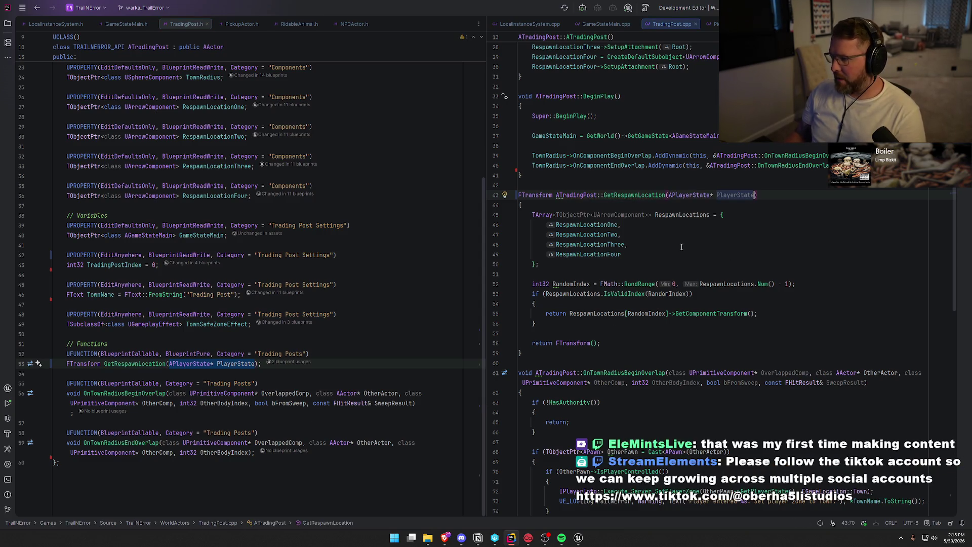
# Join the RespawnLocations array entries onto fewer lines.
pyautogui.click(649, 260)
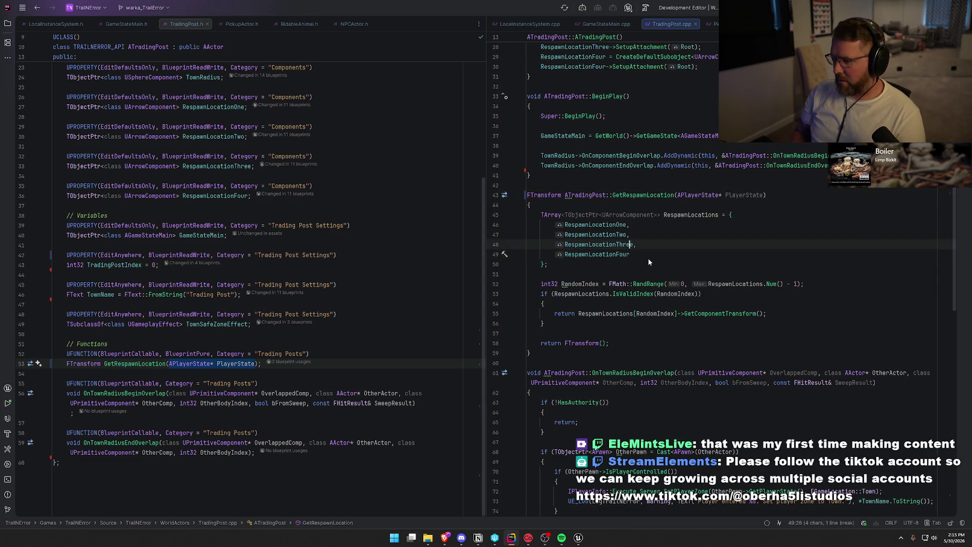
pyautogui.press('BackSpace')
pyautogui.press('BackSpace')
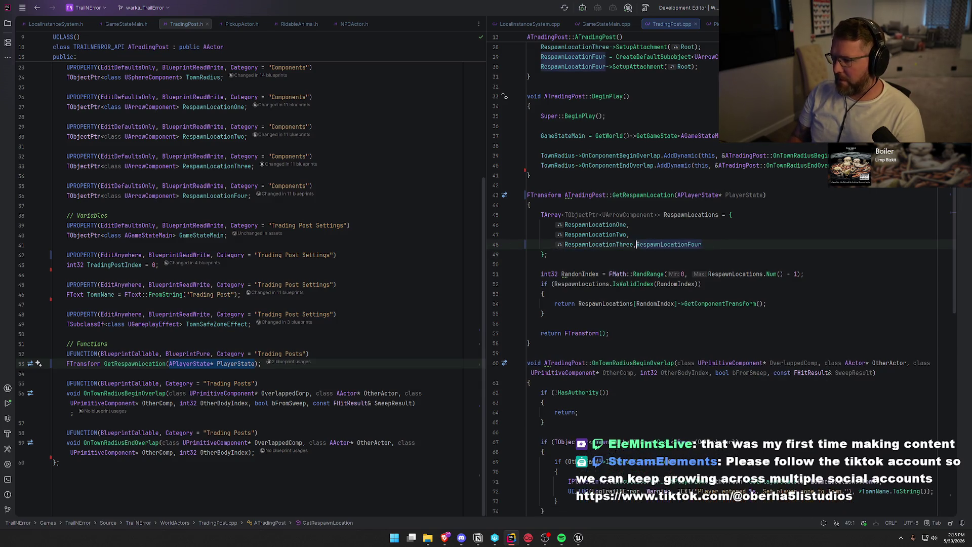
pyautogui.press('BackSpace')
pyautogui.press('BackSpace')
pyautogui.press('BackSpace')
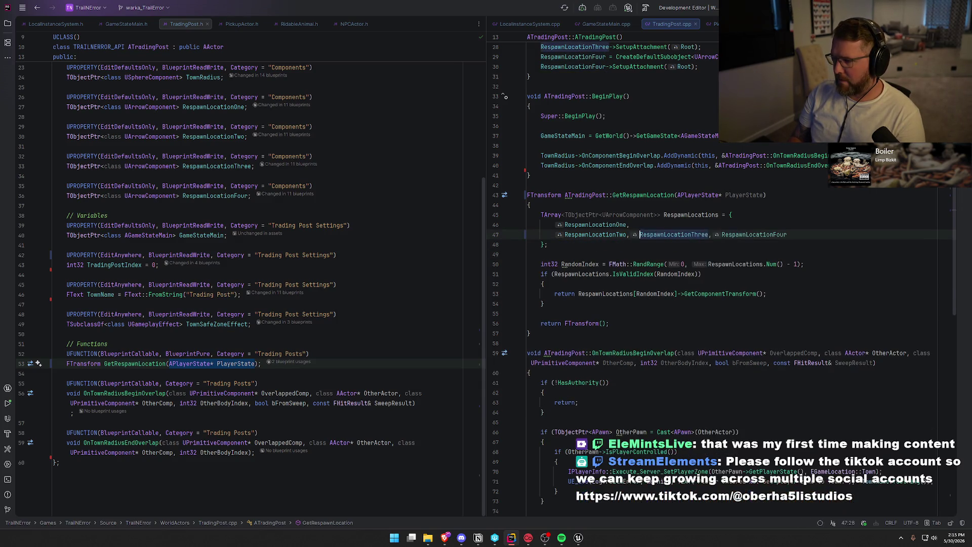
# Pull all four respawn locations and the closing brace onto one line.
pyautogui.press('BackSpace')
pyautogui.press('BackSpace')
pyautogui.press('BackSpace')
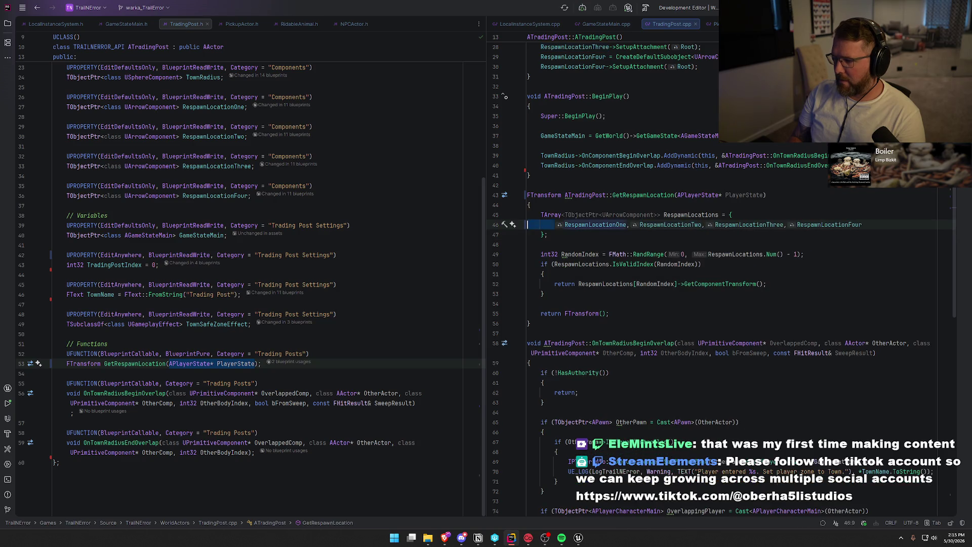
pyautogui.press('End')
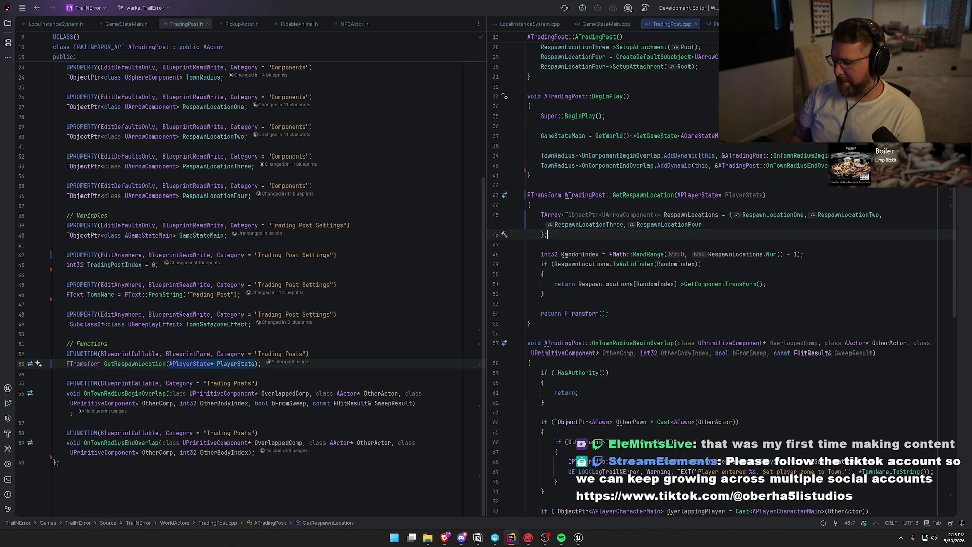
pyautogui.press('Delete')
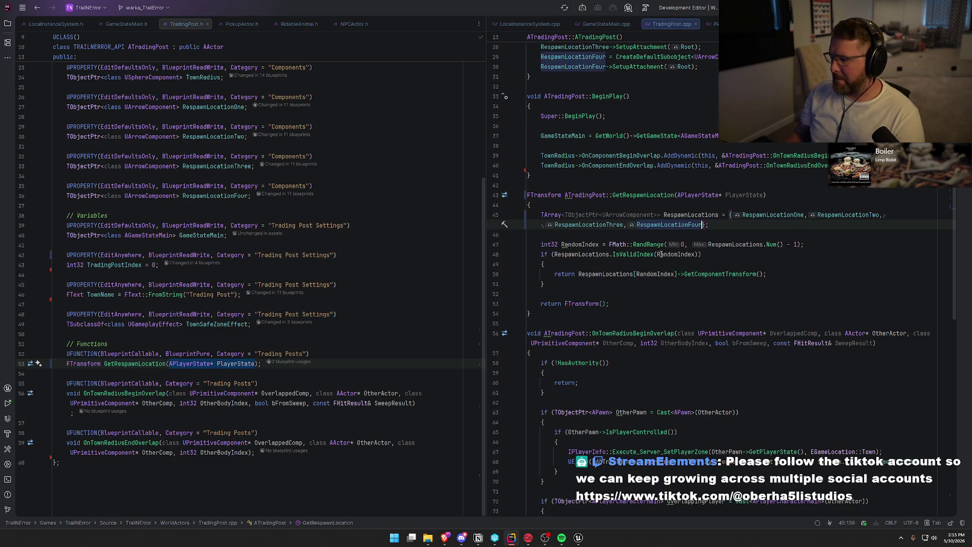
pyautogui.click(746, 226)
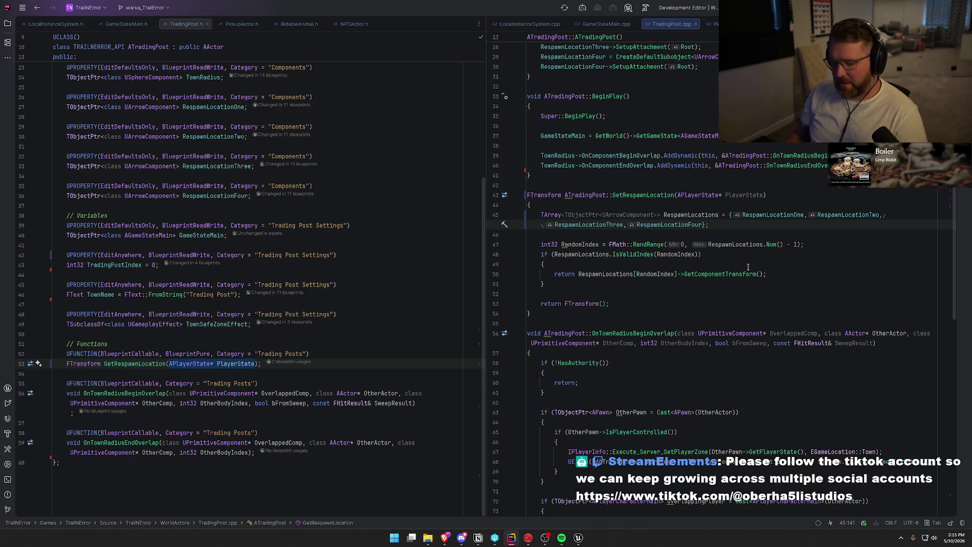
# Break the initializer so RespawnLocationOne through Four each sit on their own indented line.
pyautogui.hotkey('ctrl', 'alt', 'l')
pyautogui.hotkey('ctrl', 'Right')
pyautogui.hotkey('ctrl', 'Right')
pyautogui.press('Return')
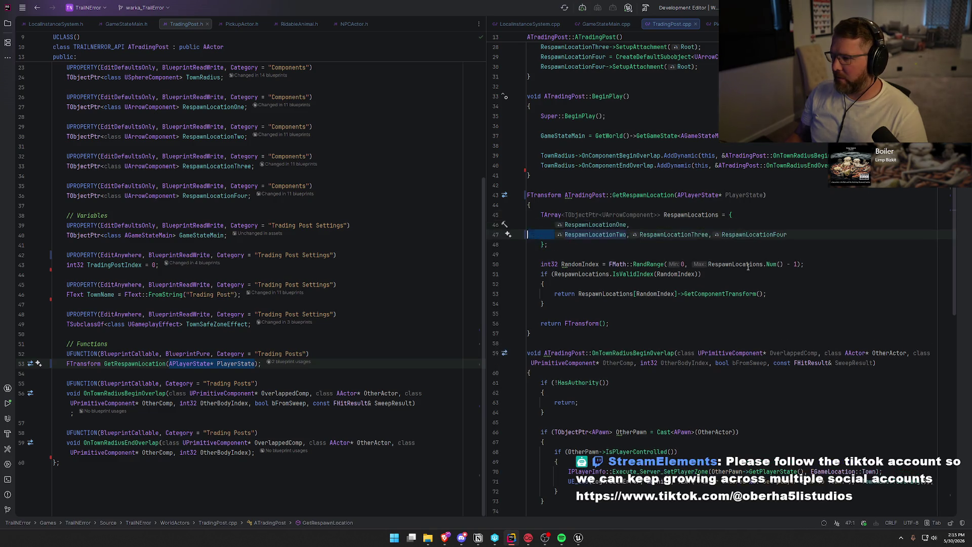
pyautogui.hotkey('ctrl', 'Right')
pyautogui.hotkey('ctrl', 'Right')
pyautogui.press('Return')
pyautogui.hotkey('ctrl', 'Right')
pyautogui.hotkey('ctrl', 'Right')
pyautogui.press('Return')
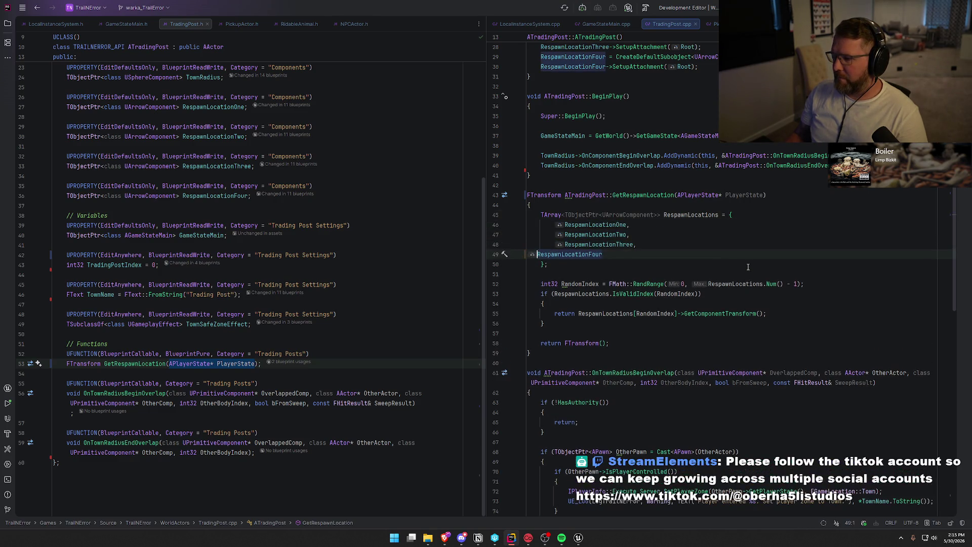
pyautogui.press('Tab')
pyautogui.press('Tab')
pyautogui.hotkey('shift', 'Home')
pyautogui.click(655, 267)
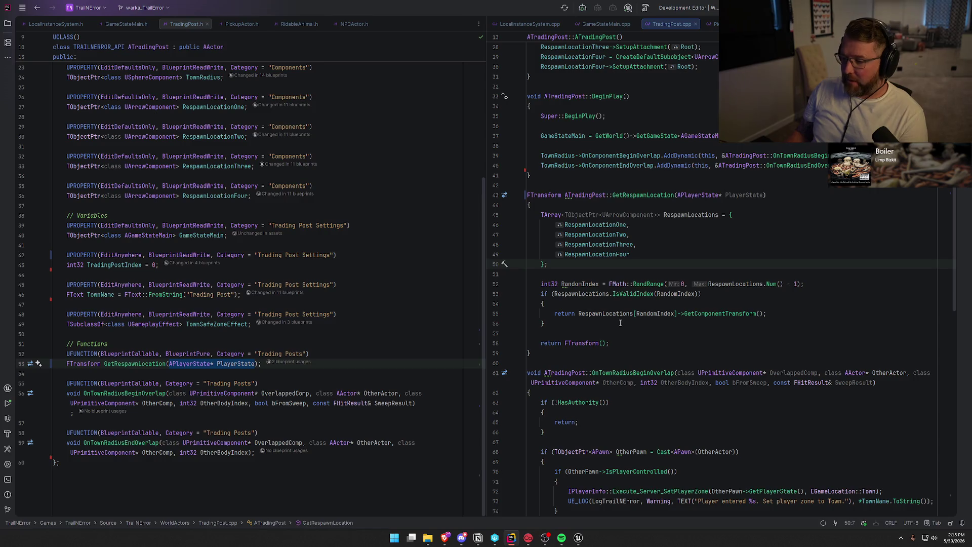
pyautogui.click(542, 286)
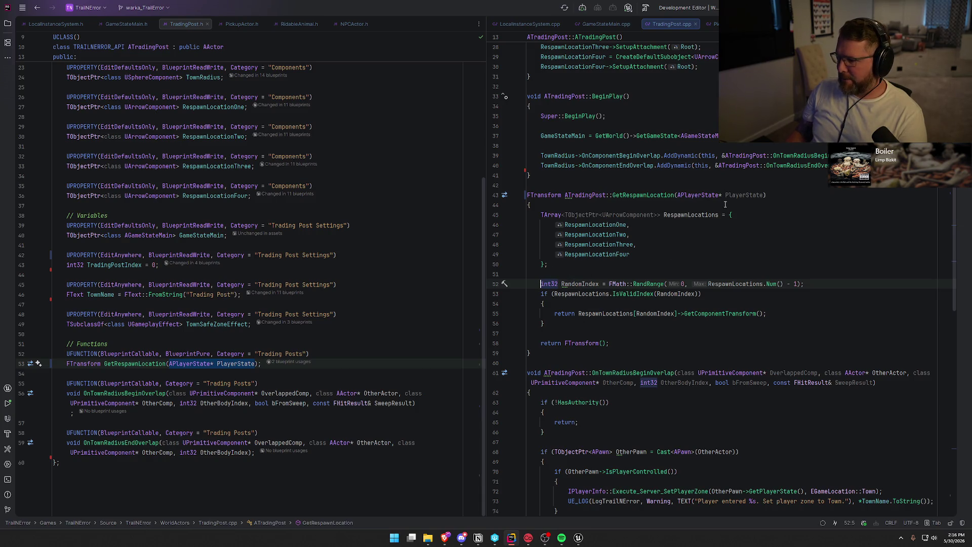
# Insert an if check on GetGameState<AGameStateMain>() above the random pick, with an empty body.
pyautogui.click(584, 277)
pyautogui.press('Return')
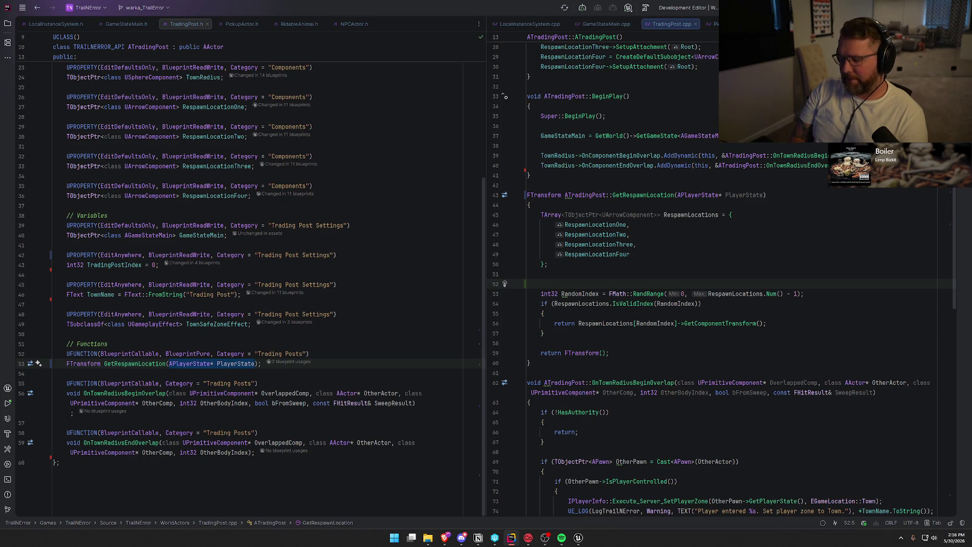
pyautogui.write('T')
pyautogui.press('BackSpace')
pyautogui.write('if (TObj')
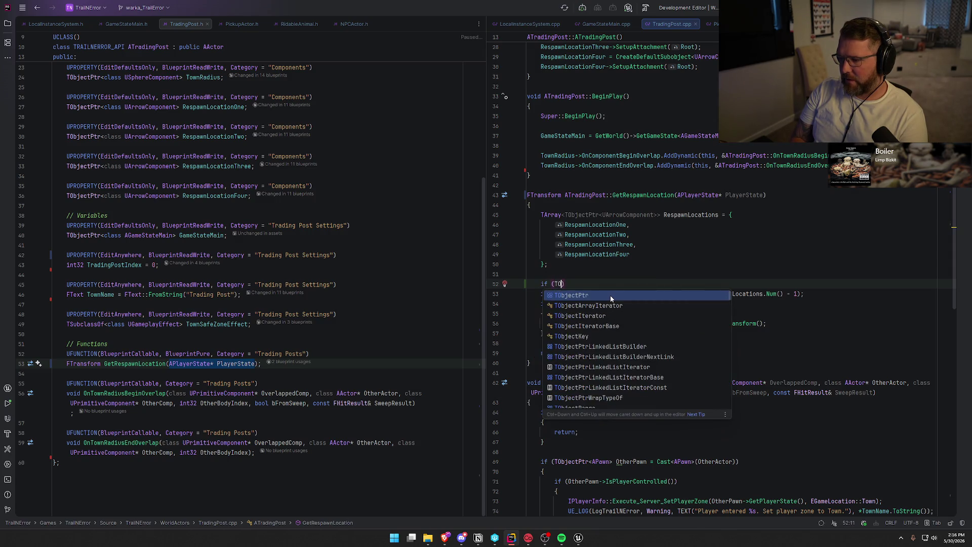
pyautogui.press('Return')
pyautogui.write('AGame>')
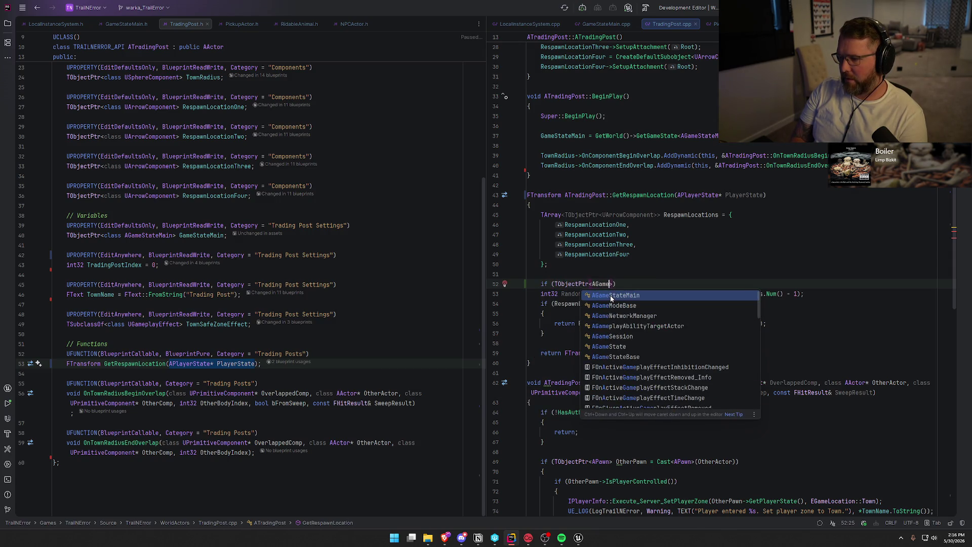
pyautogui.press('Return')
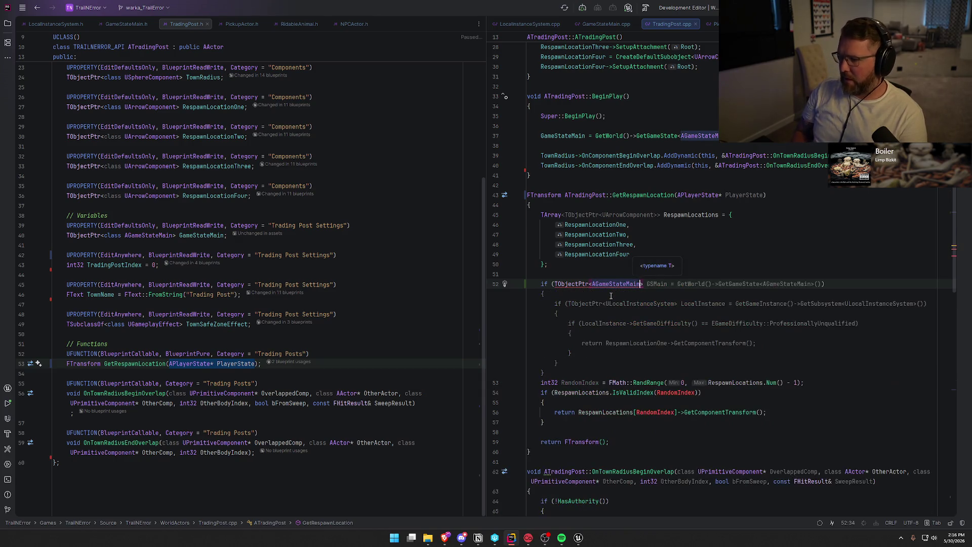
pyautogui.hotkey('ctrl', 'Right')
pyautogui.hotkey('ctrl', 'Right')
pyautogui.hotkey('ctrl', 'Right')
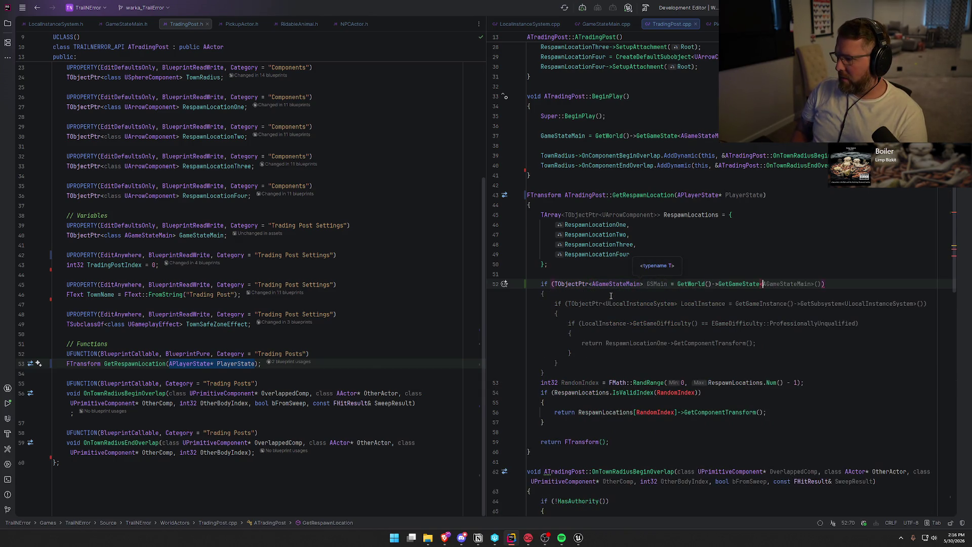
pyautogui.press('End')
pyautogui.press('Escape')
pyautogui.press('Return')
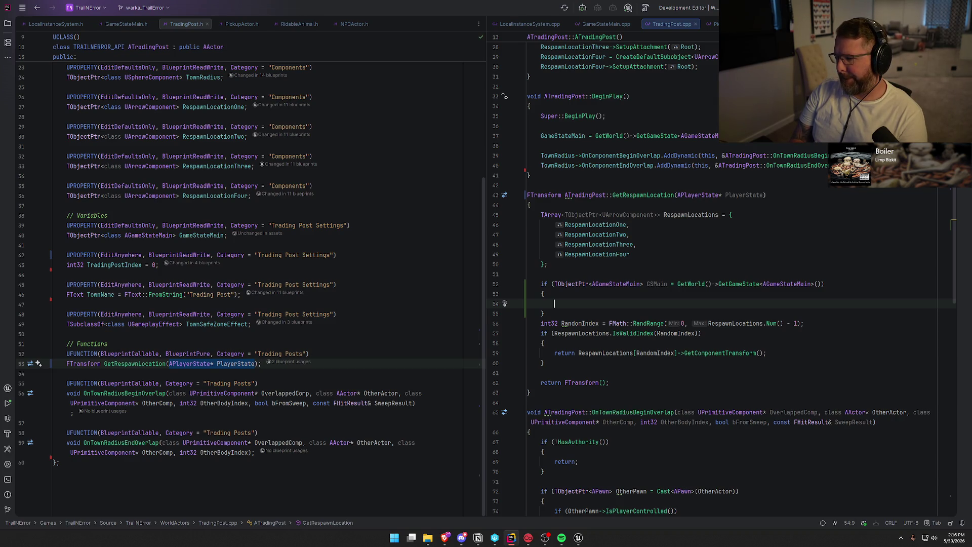
# Add an else branch and move the RandomIndex line inside it.
pyautogui.click(545, 314)
pyautogui.write('else {')
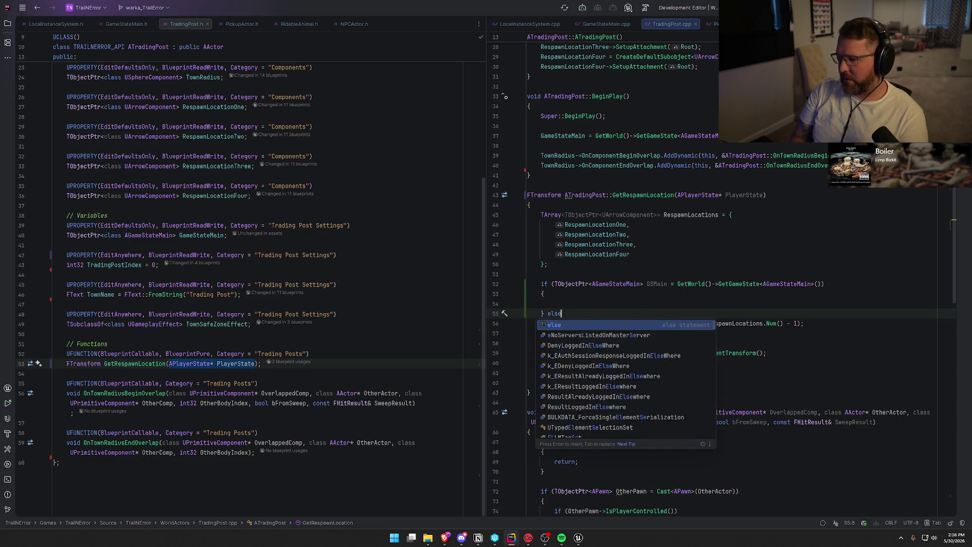
pyautogui.press('Return')
pyautogui.press('Down')
pyautogui.press('Down')
pyautogui.hotkey('alt', 'shift', 'Up')
pyautogui.hotkey('alt', 'shift', 'Up')
pyautogui.press('Down')
pyautogui.hotkey('alt', 'shift', 'Up')
pyautogui.hotkey('alt', 'shift', 'Up')
pyautogui.hotkey('alt', 'shift', 'Up')
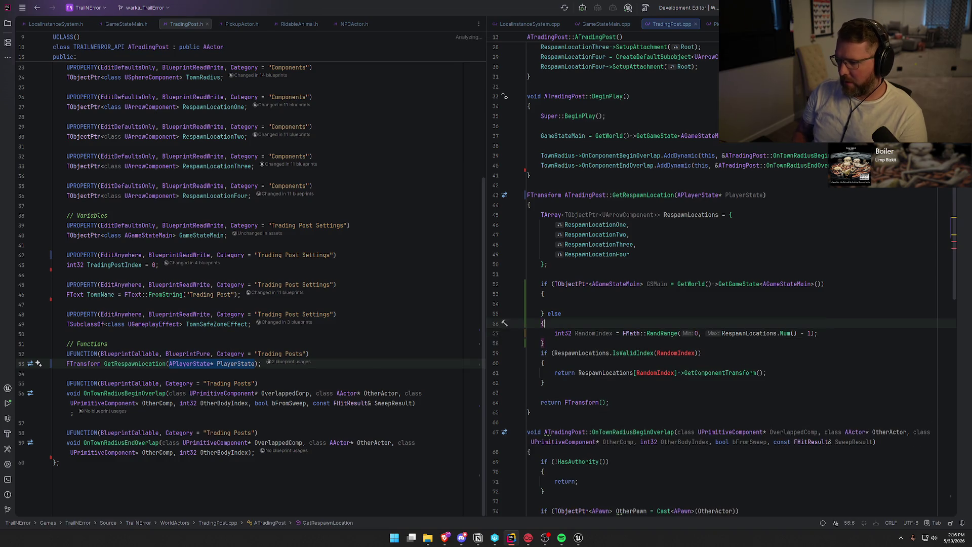
pyautogui.press('Up')
pyautogui.press('Return')
# Declare int32 SpawnIndex = 0 above the if and assign the random pick to SpawnIndex.
pyautogui.write('i')
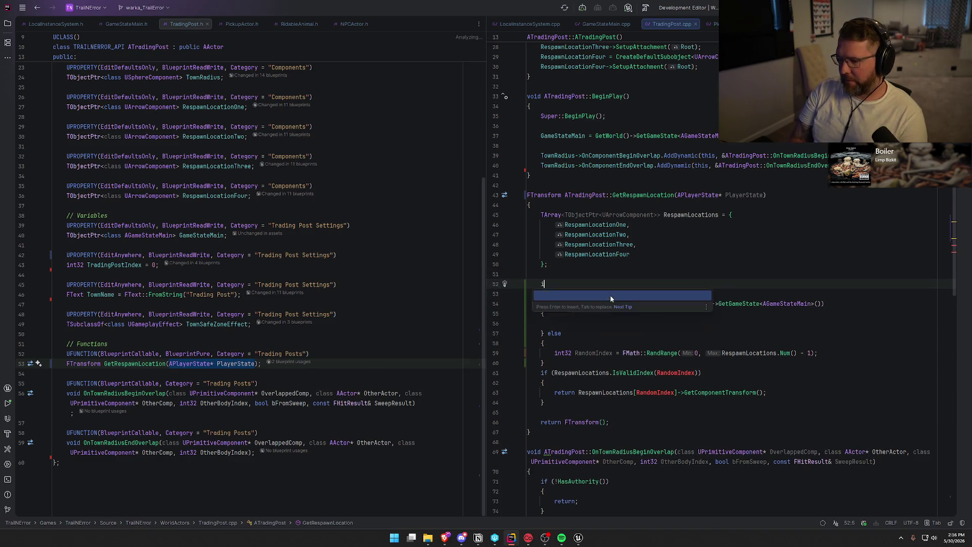
pyautogui.write('nt32 S')
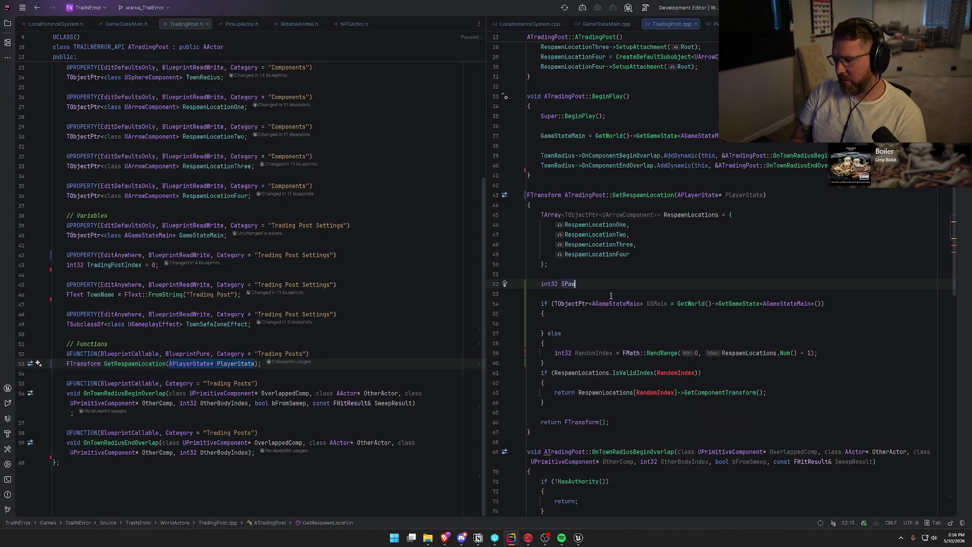
pyautogui.write('pawnIndex')
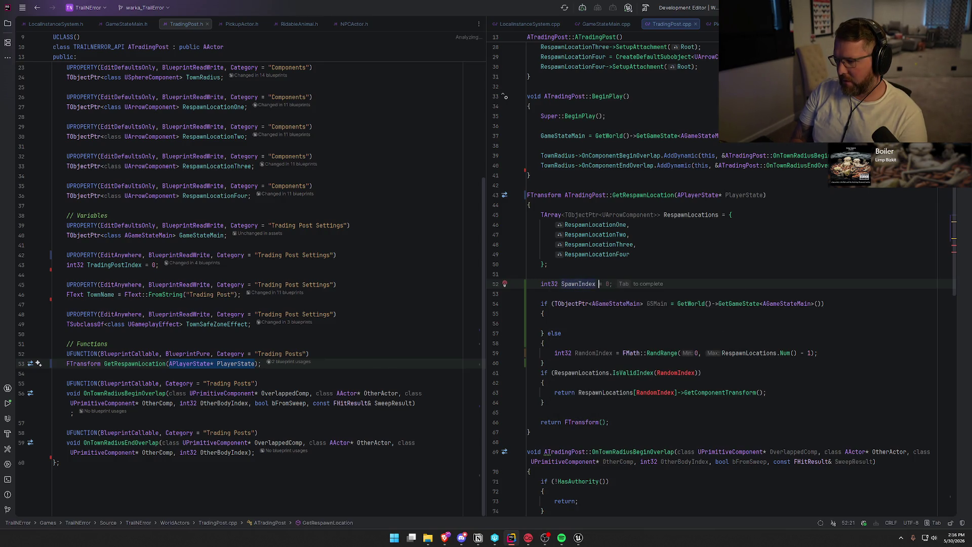
pyautogui.press('Tab')
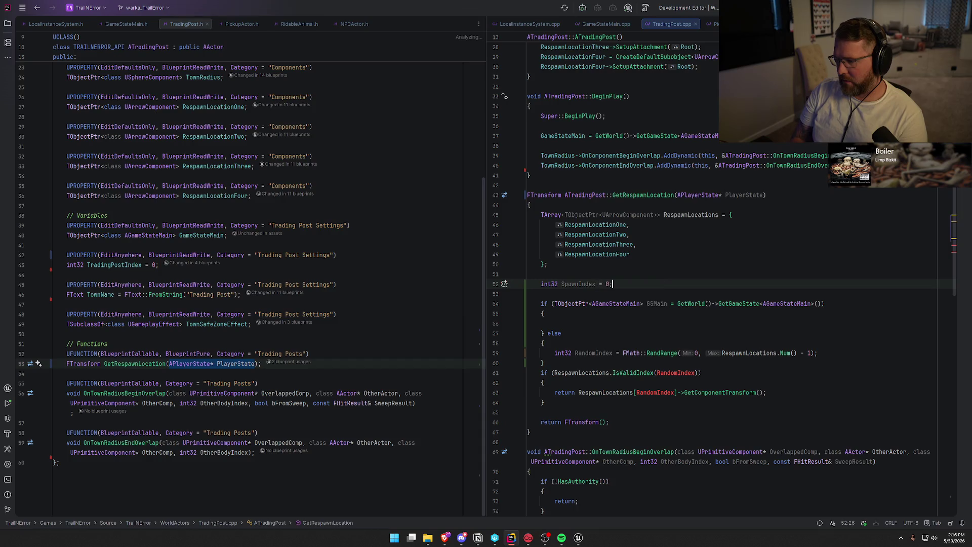
pyautogui.doubleClick(580, 284)
pyautogui.hotkey('ctrl', 'c')
pyautogui.doubleClick(578, 353)
pyautogui.hotkey('ctrl', 'v')
pyautogui.click(573, 354)
pyautogui.hotkey('ctrl', 'BackSpace')
# Replace RandomIndex with SpawnIndex in the validity check and return line, then switch to Unreal.
pyautogui.click(580, 320)
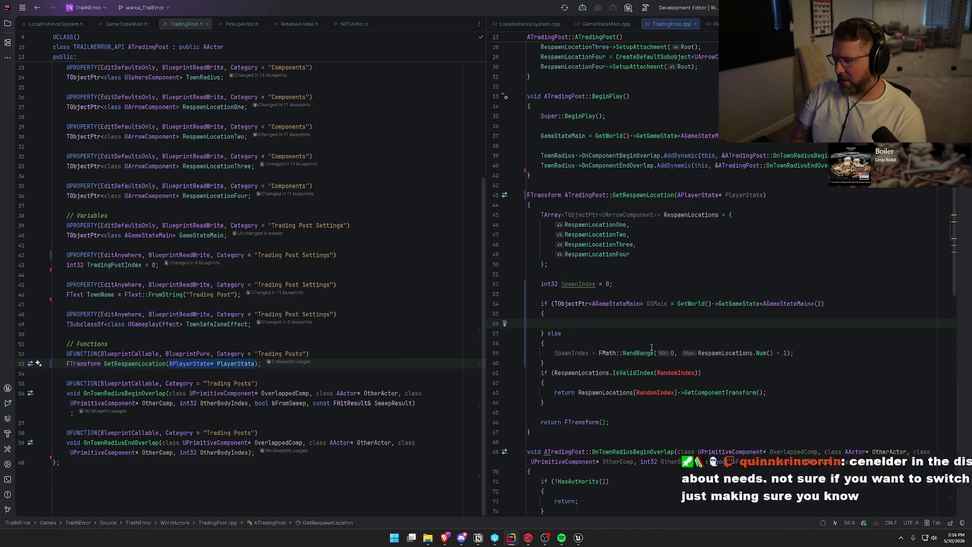
pyautogui.doubleClick(577, 284)
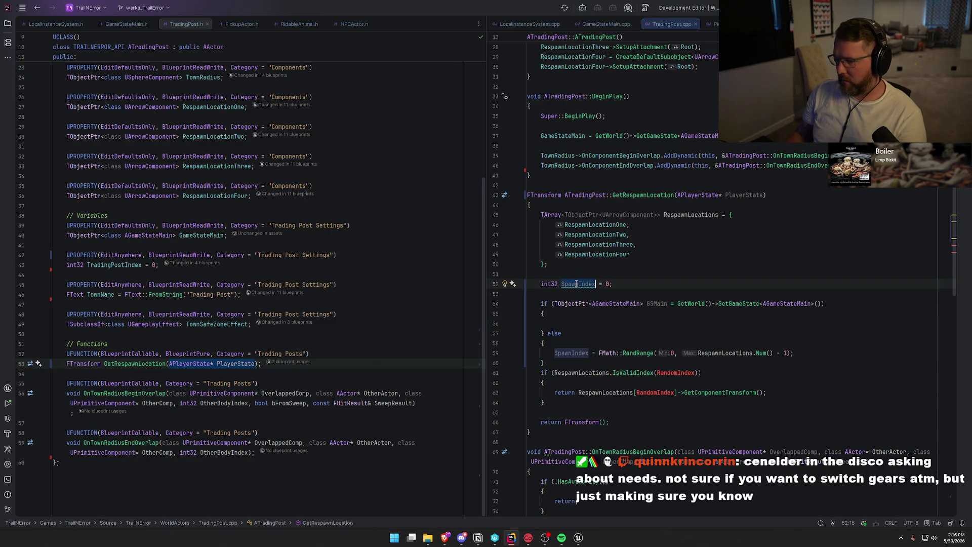
pyautogui.hotkey('ctrl', 'c')
pyautogui.doubleClick(673, 372)
pyautogui.hotkey('ctrl', 'v')
pyautogui.doubleClick(655, 393)
pyautogui.hotkey('ctrl', 'v')
pyautogui.click(660, 413)
pyautogui.click(590, 326)
pyautogui.moveTo(719, 395)
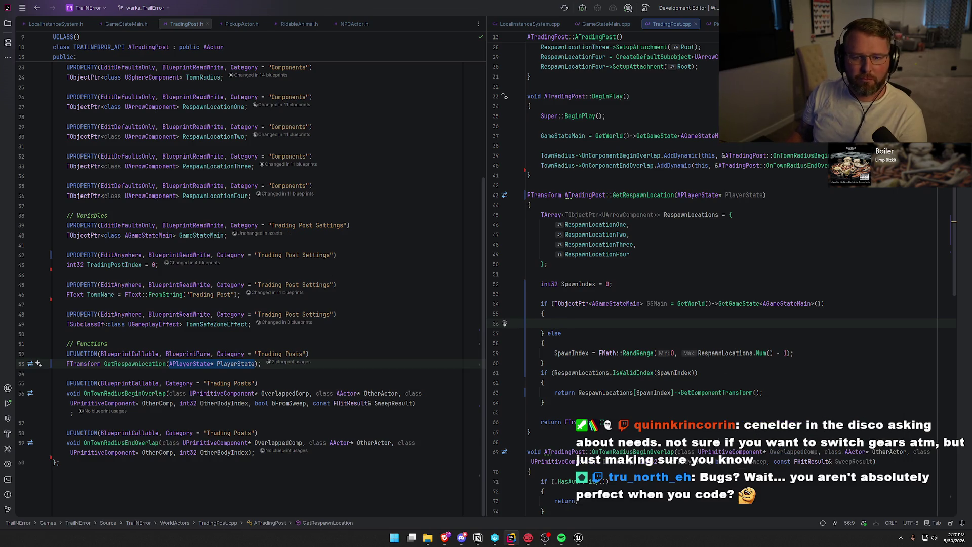
pyautogui.hotkey('alt', 'Tab')
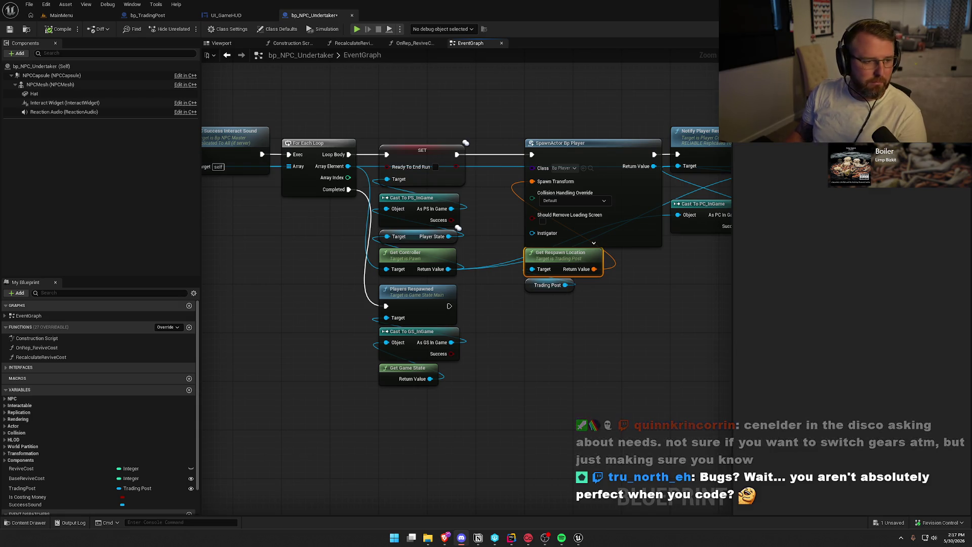
# Pan bp_NPC_Undertaker's event graph to review the respawn loop, then return to Rider.
pyautogui.click(371, 96)
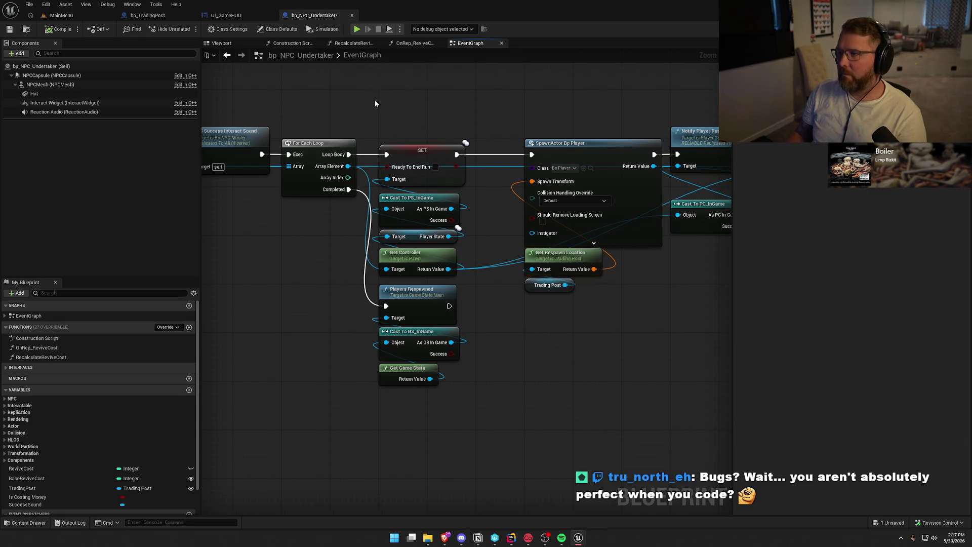
pyautogui.moveTo(371, 96); pyautogui.dragTo(474, 159)
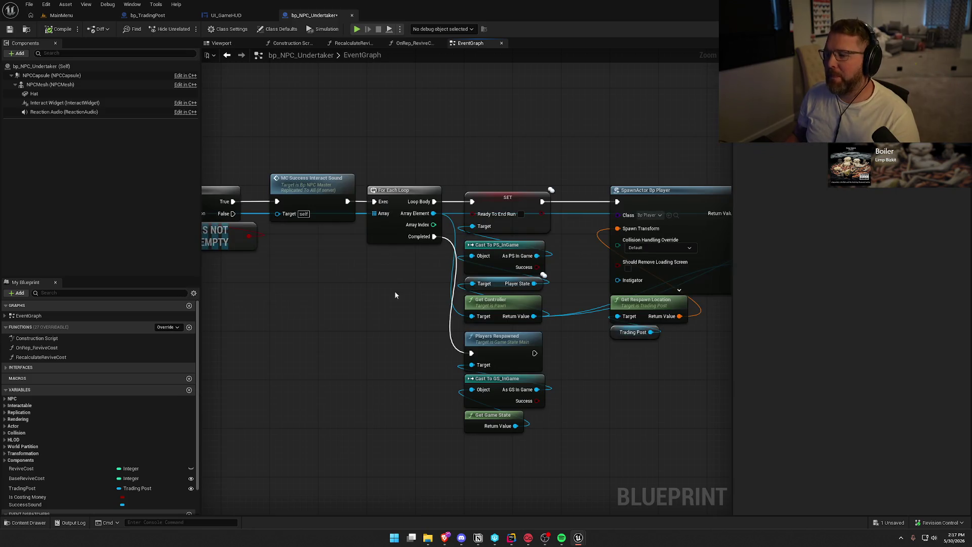
pyautogui.click(512, 538)
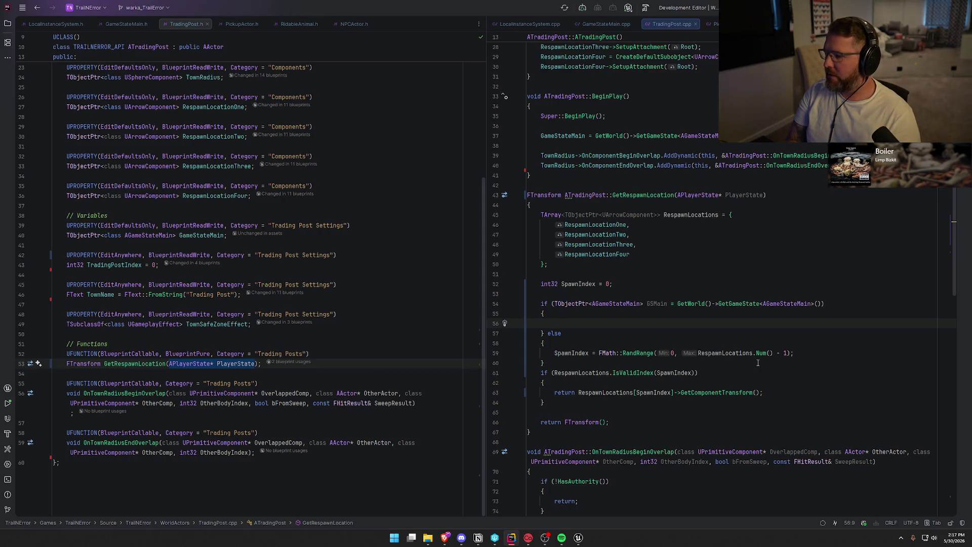
# Set SpawnIndex to GSMain->PlayerArray.Find(PlayerState) % RespawnLocations.Num() on line 56.
pyautogui.write('SpawnIndex = ')
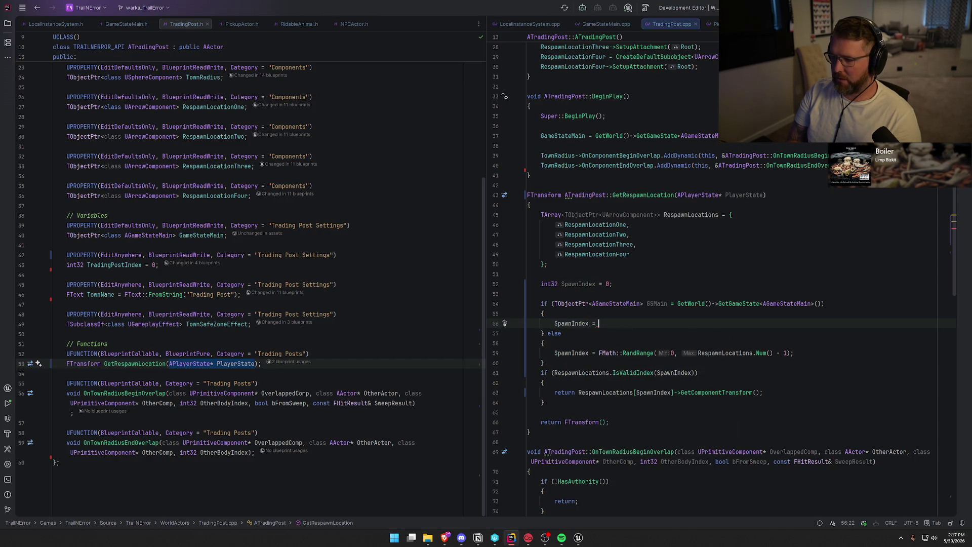
pyautogui.write('GSMai')
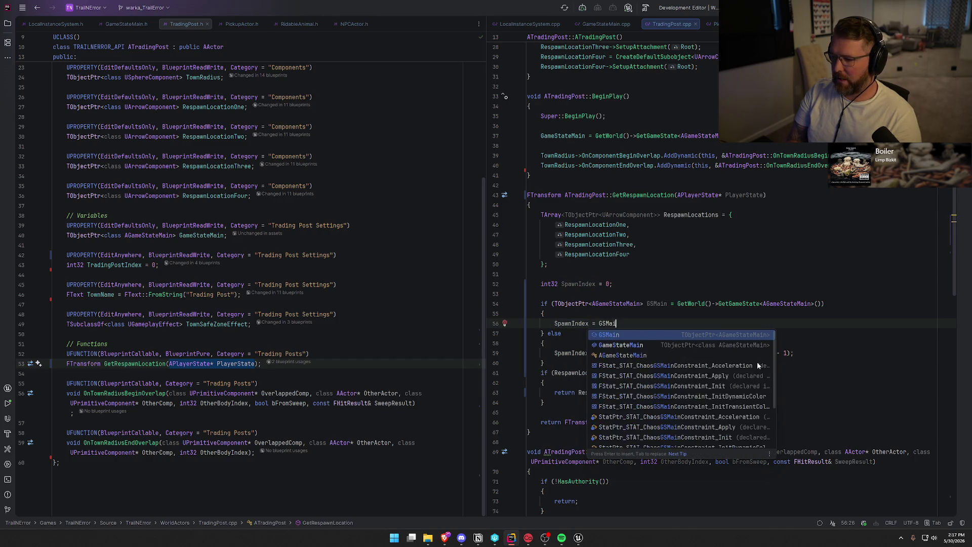
pyautogui.write('n->')
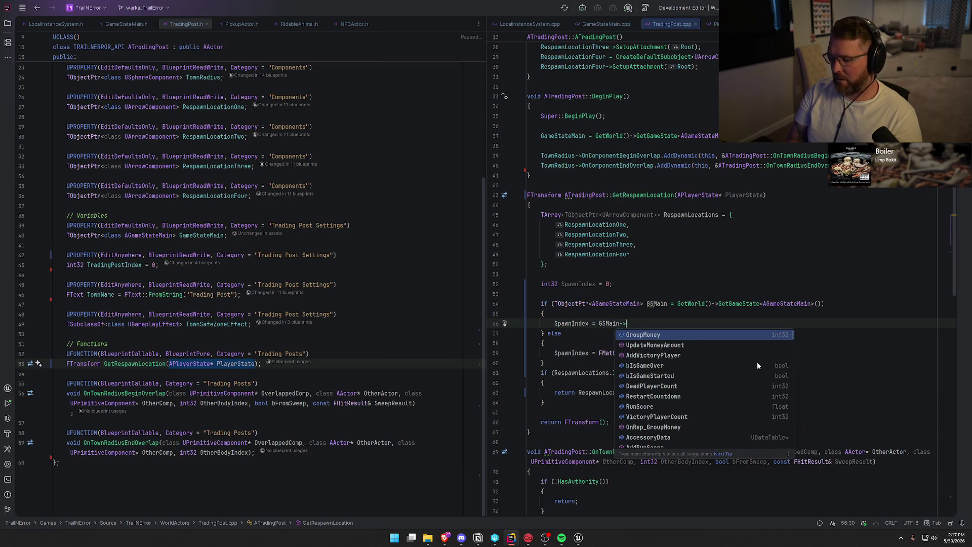
pyautogui.write('Player')
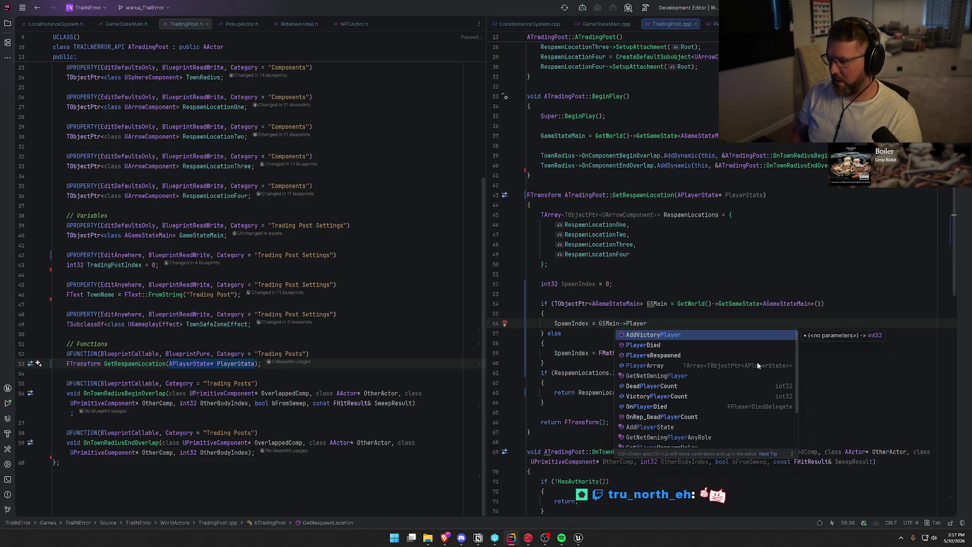
pyautogui.press('Down')
pyautogui.press('Down')
pyautogui.press('Down')
pyautogui.press('Return')
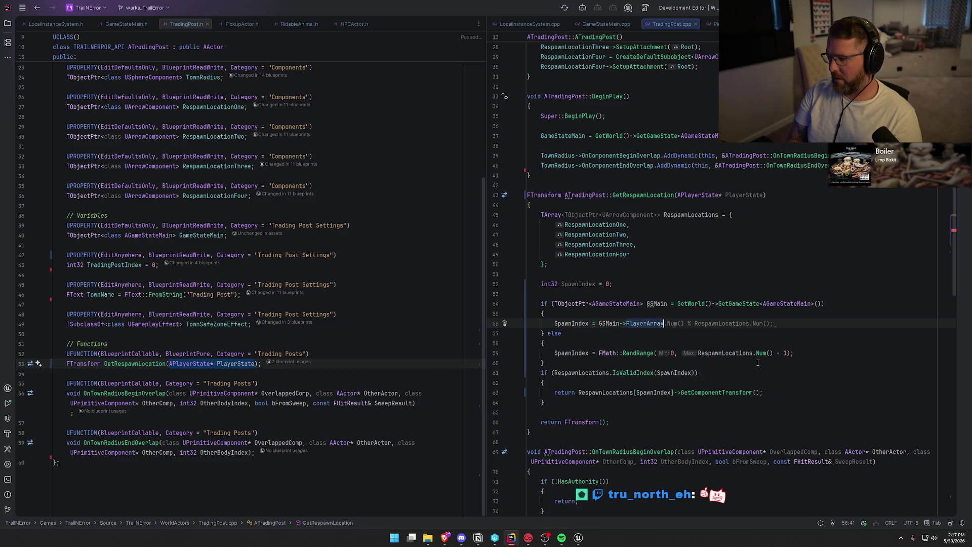
pyautogui.hotkey('shift', 'End')
pyautogui.write('.Find')
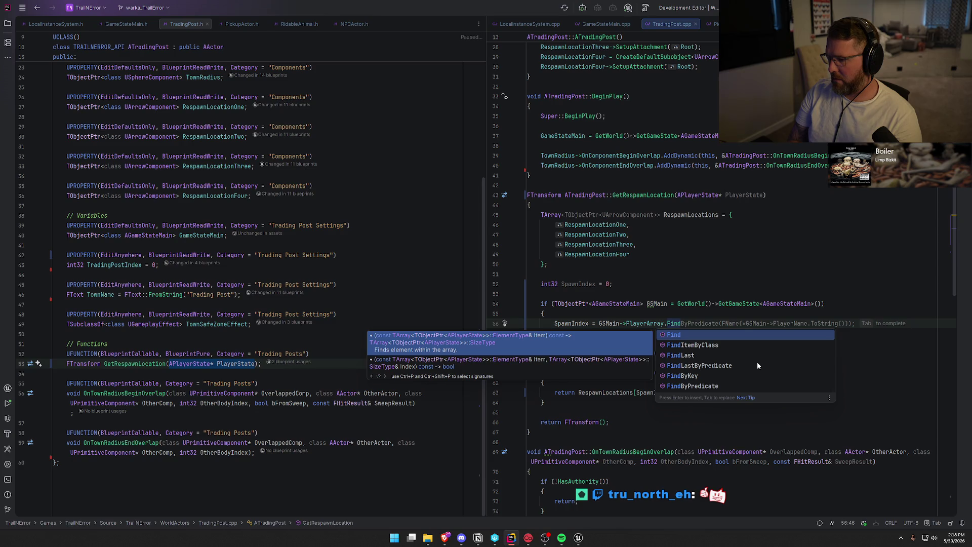
pyautogui.press('Down')
pyautogui.press('Down')
pyautogui.press('Down')
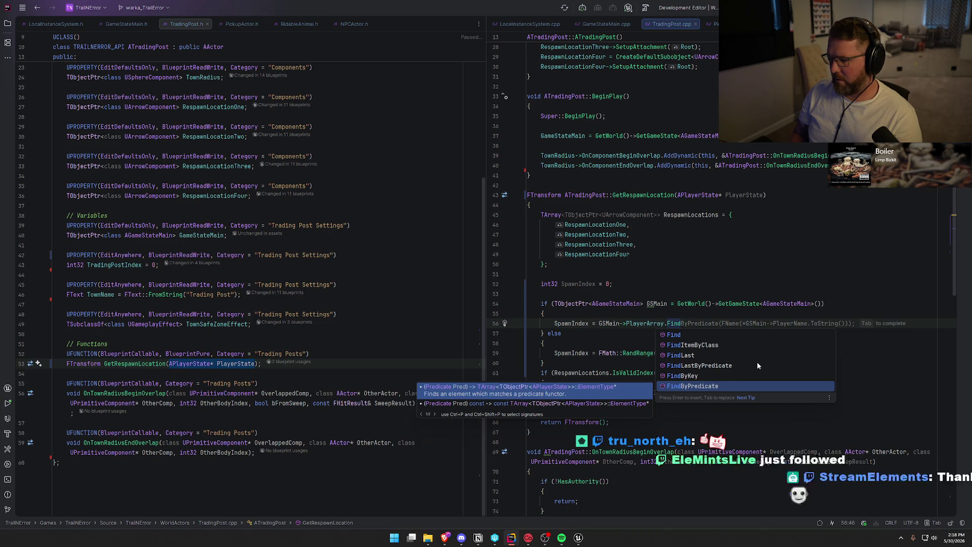
pyautogui.press('Up')
pyautogui.press('Up')
pyautogui.press('Up')
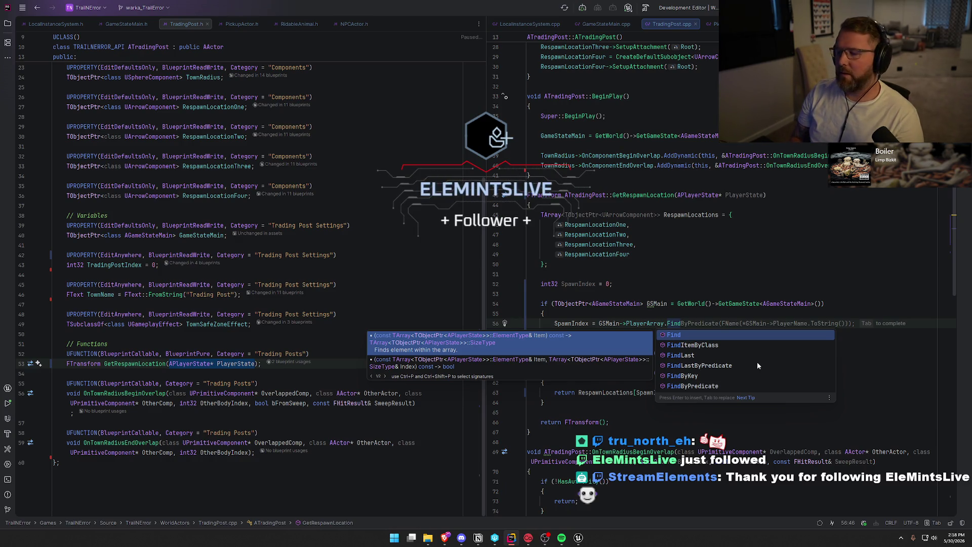
pyautogui.press('Escape')
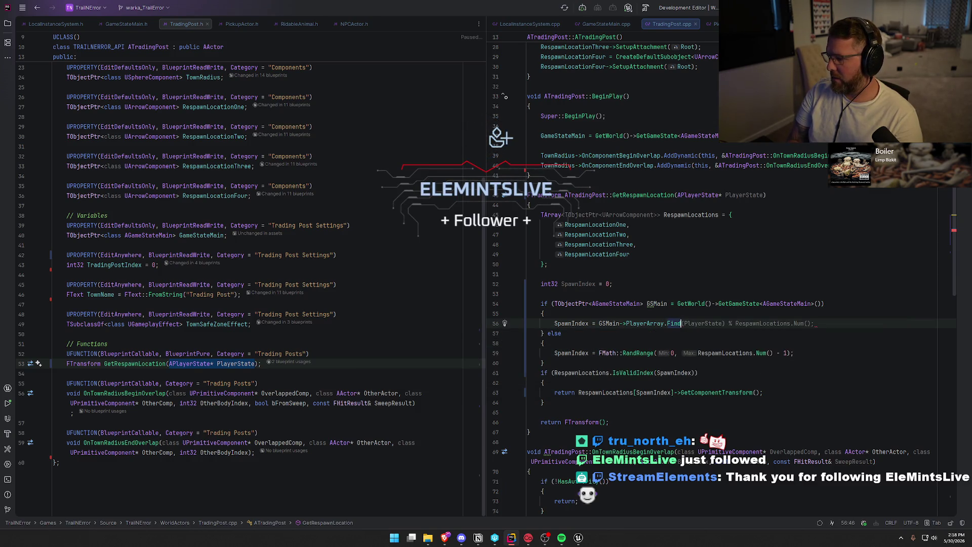
pyautogui.press('Tab')
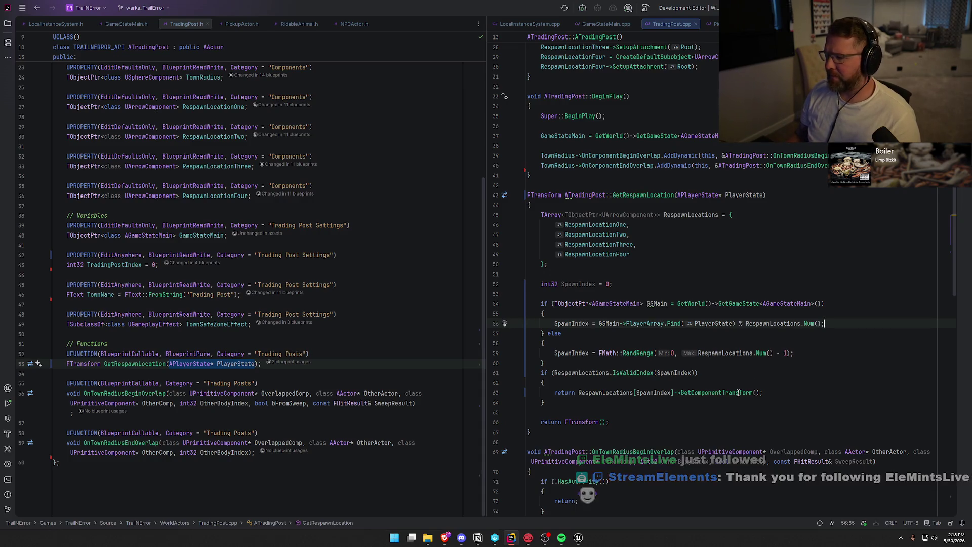
# Move to the fallback return line and switch over to the Unreal Editor.
pyautogui.click(636, 424)
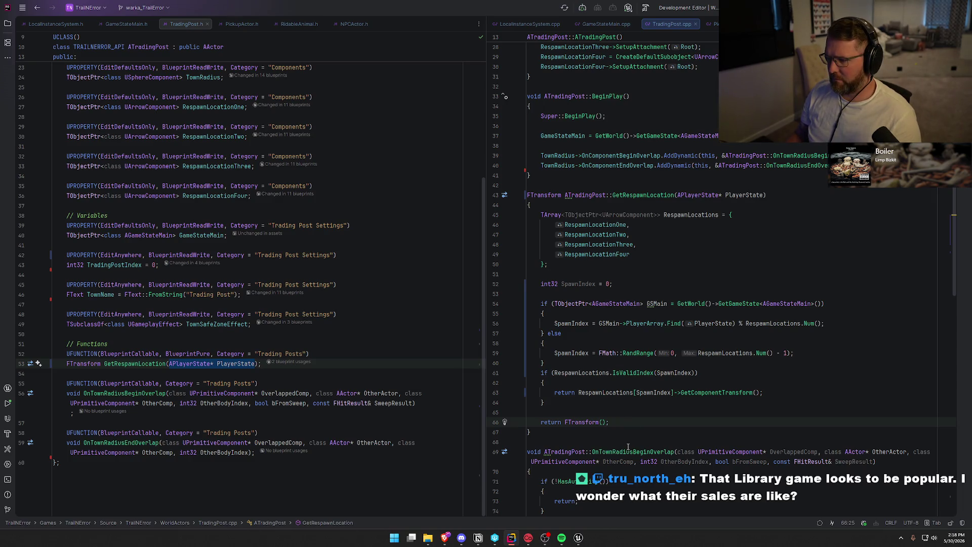
pyautogui.moveTo(578, 538)
pyautogui.click(565, 491)
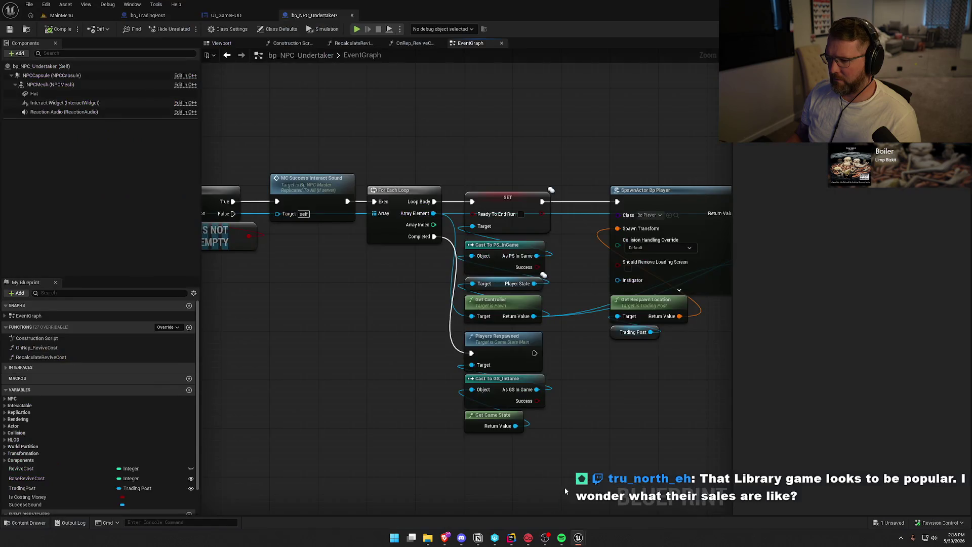
# Save all unsaved assets in Unreal with Ctrl+Shift+S, confirming the Save dialog.
pyautogui.moveTo(602, 434); pyautogui.dragTo(604, 391)
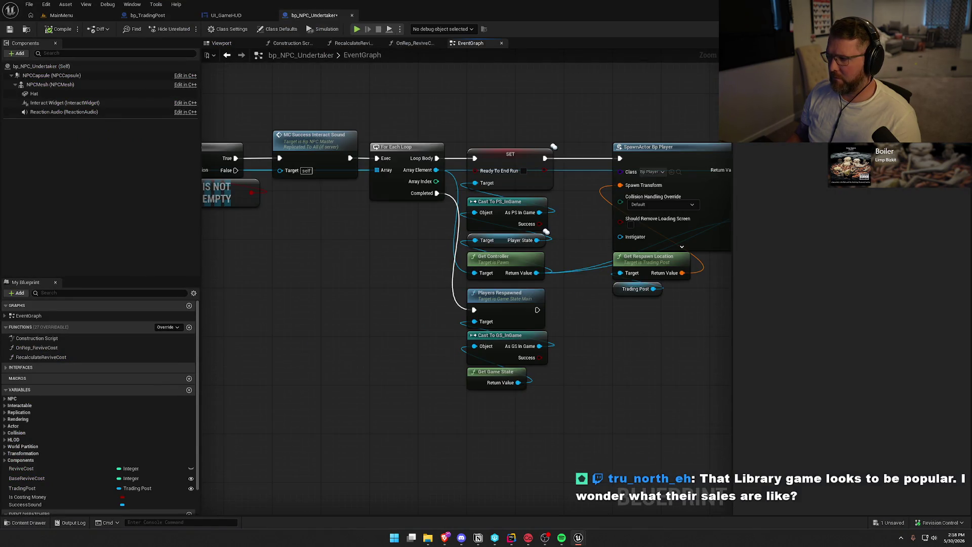
pyautogui.hotkey('ctrl', 'shift', 's')
pyautogui.click(508, 352)
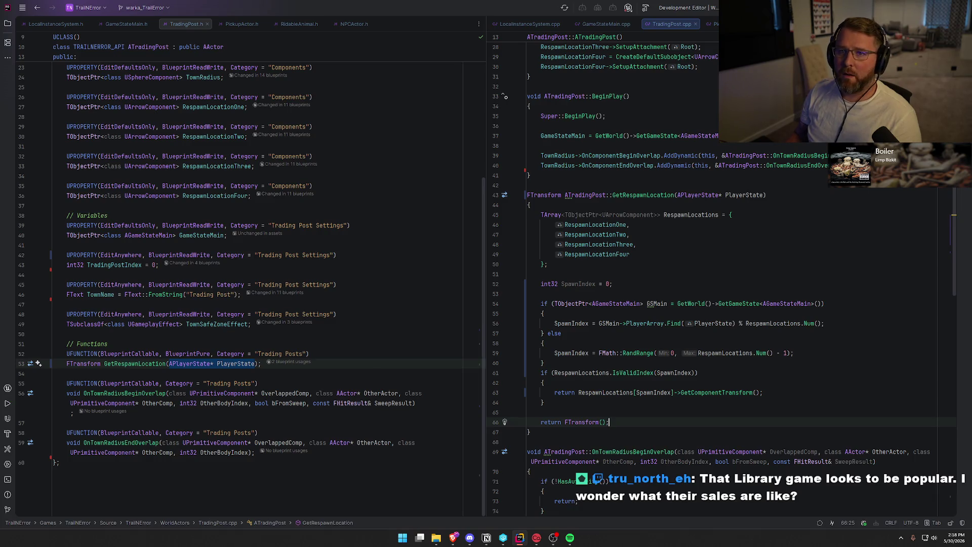
# Build the game project with Ctrl+Shift+B and collapse the build log after it succeeds with warnings.
pyautogui.hotkey('ctrl', 'shift', 'b')
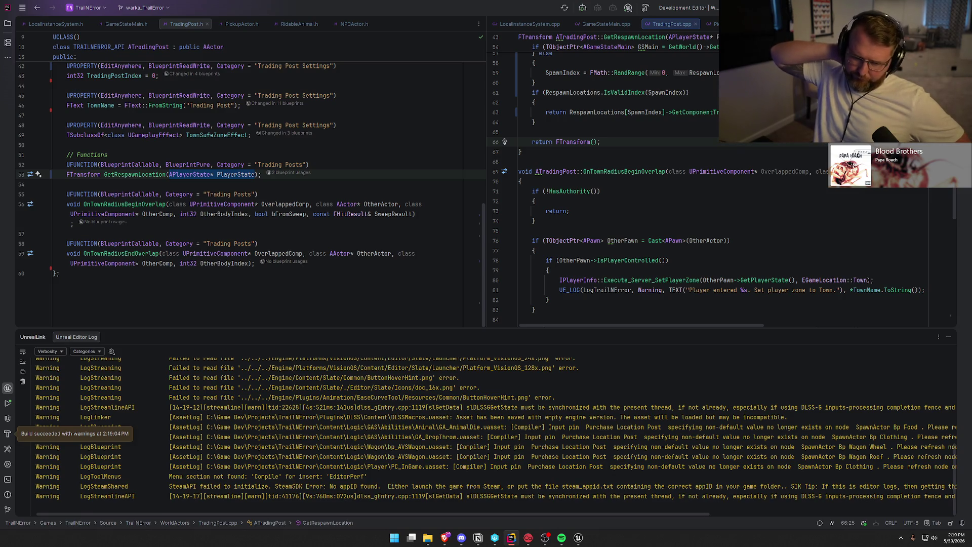
pyautogui.click(950, 342)
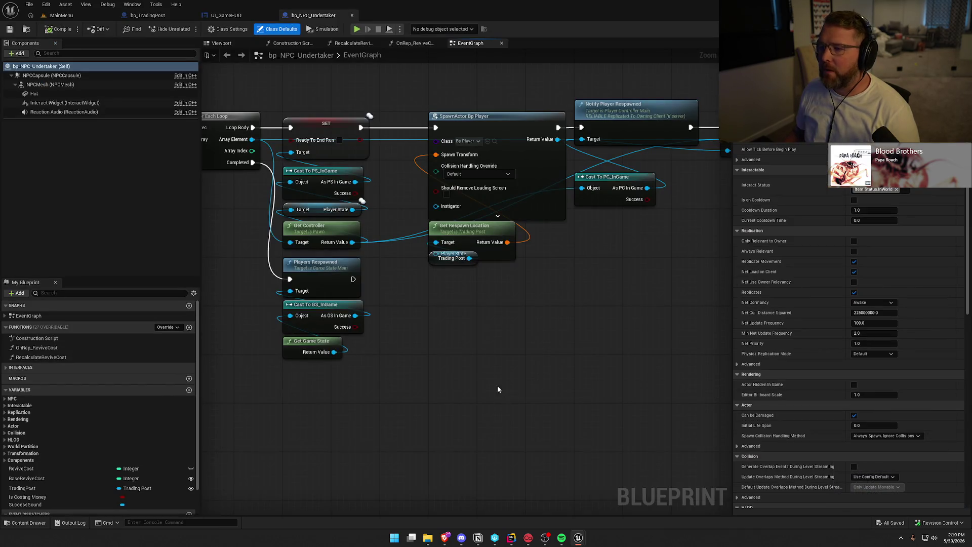
# Wire Player State into Get Respawn Location, then find its references by name and open GM_InGame.
pyautogui.moveTo(436, 261)
pyautogui.mouseDown()
pyautogui.moveTo(436, 275)
pyautogui.moveTo(353, 209)
pyautogui.mouseUp()
pyautogui.click(473, 317)
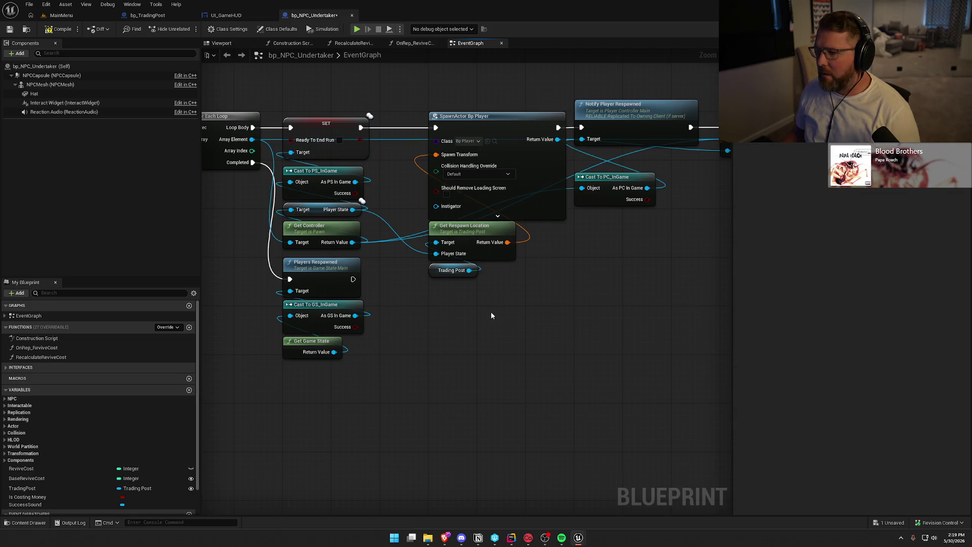
pyautogui.rightClick(461, 233)
pyautogui.moveTo(504, 318)
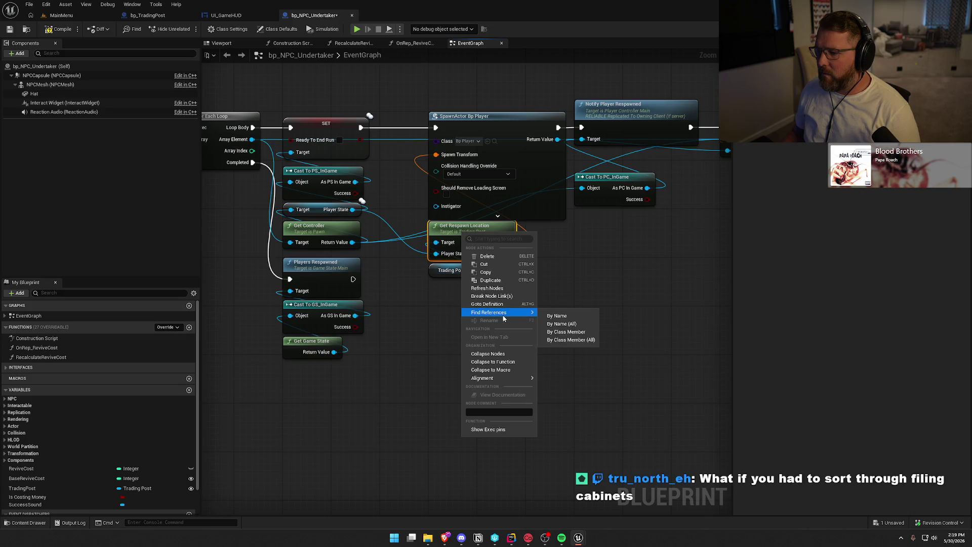
pyautogui.click(564, 326)
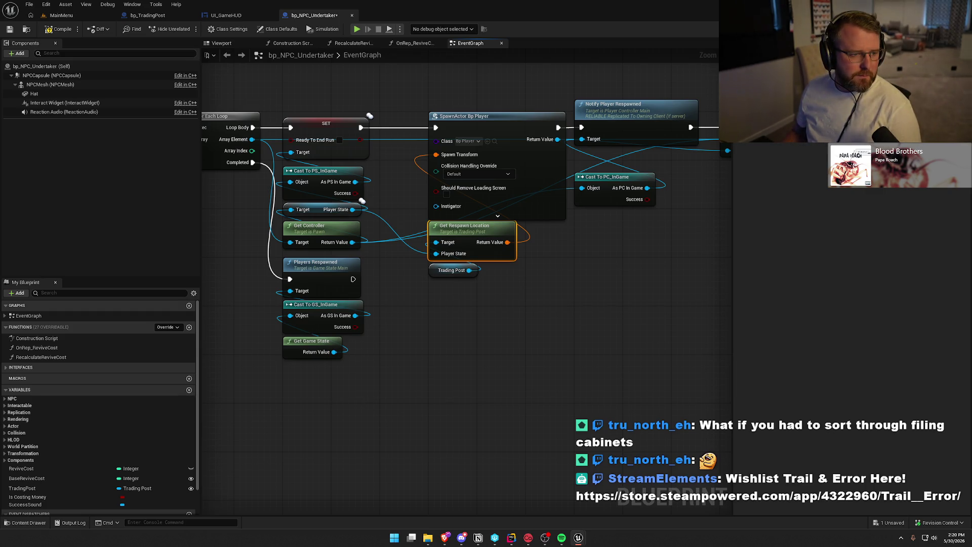
pyautogui.moveTo(230, 345); pyautogui.dragTo(499, 341)
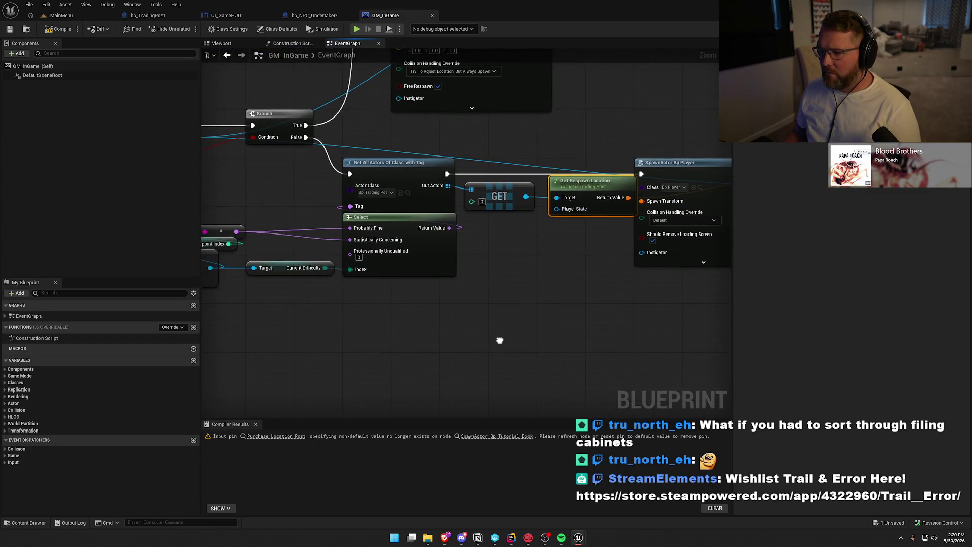
# Refresh the SpawnActor Bp Tutorial Book node to drop the stale Purchase Location Post pin.
pyautogui.scroll(-2, 496, 332)
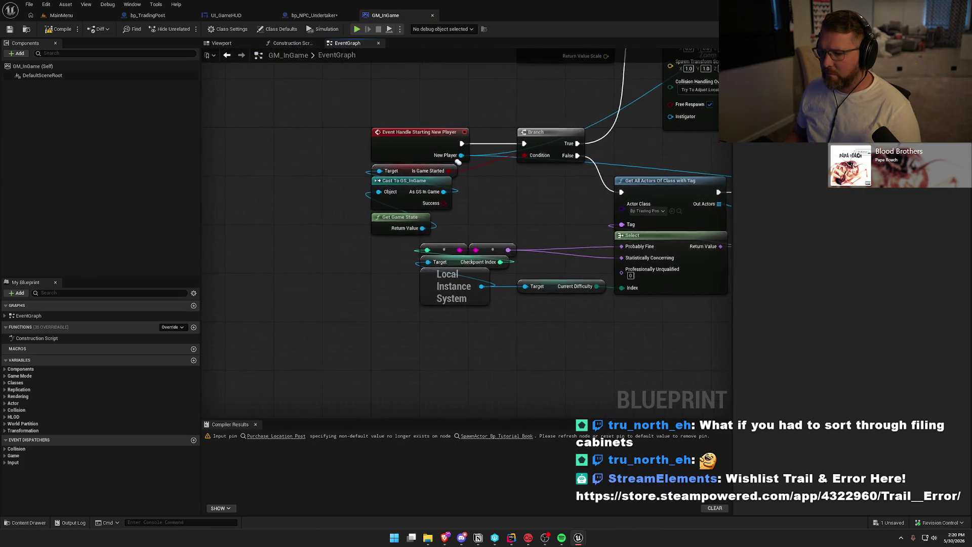
pyautogui.moveTo(580, 321)
pyautogui.mouseDown()
pyautogui.moveTo(520, 374)
pyautogui.moveTo(535, 354)
pyautogui.mouseUp()
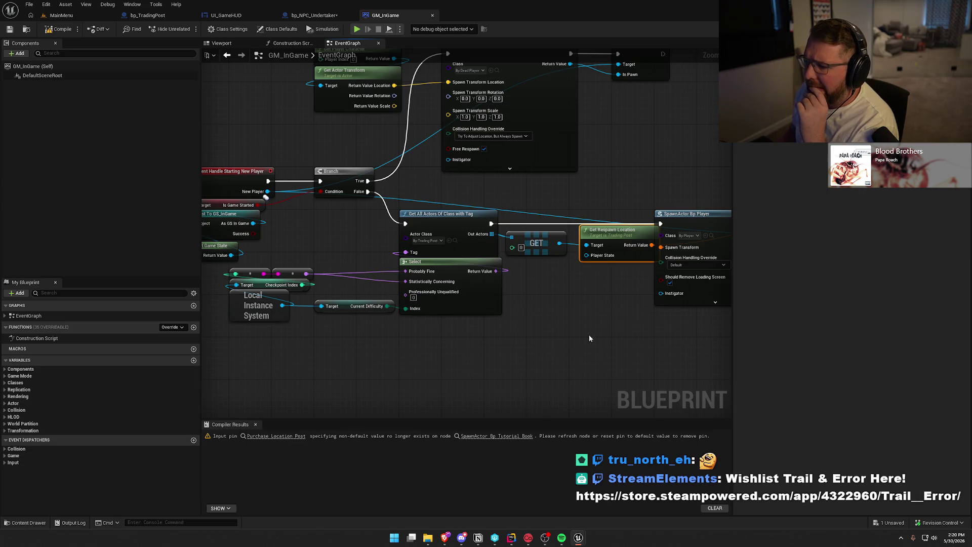
pyautogui.moveTo(589, 339); pyautogui.dragTo(467, 315)
pyautogui.moveTo(484, 212)
pyautogui.mouseDown()
pyautogui.moveTo(473, 214)
pyautogui.moveTo(473, 246)
pyautogui.mouseUp()
pyautogui.moveTo(499, 337)
pyautogui.mouseDown()
pyautogui.moveTo(330, 338)
pyautogui.moveTo(323, 318)
pyautogui.mouseUp()
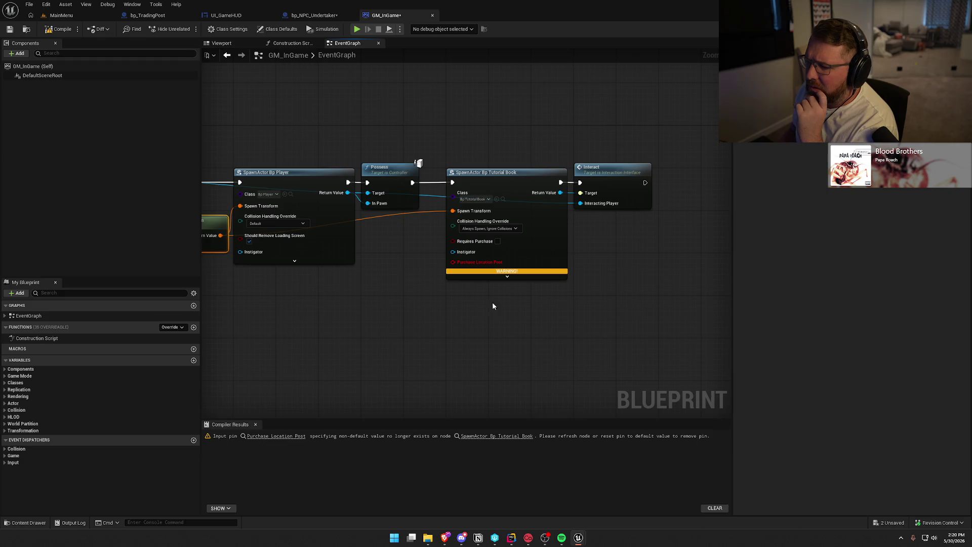
pyautogui.rightClick(505, 189)
pyautogui.click(548, 242)
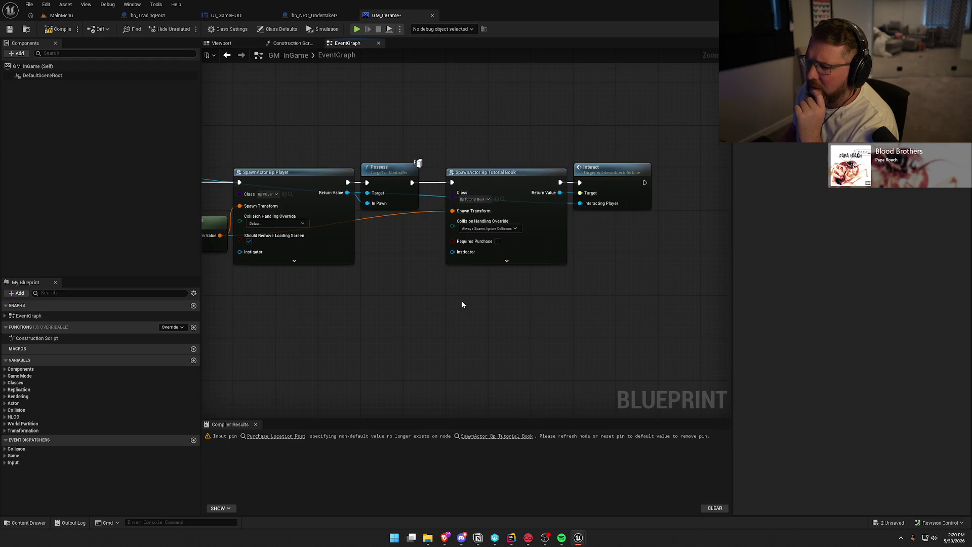
# Toggle the spawn node's advanced pins, reposition Get Respawn Location, and return to Rider.
pyautogui.moveTo(461, 300); pyautogui.dragTo(446, 301)
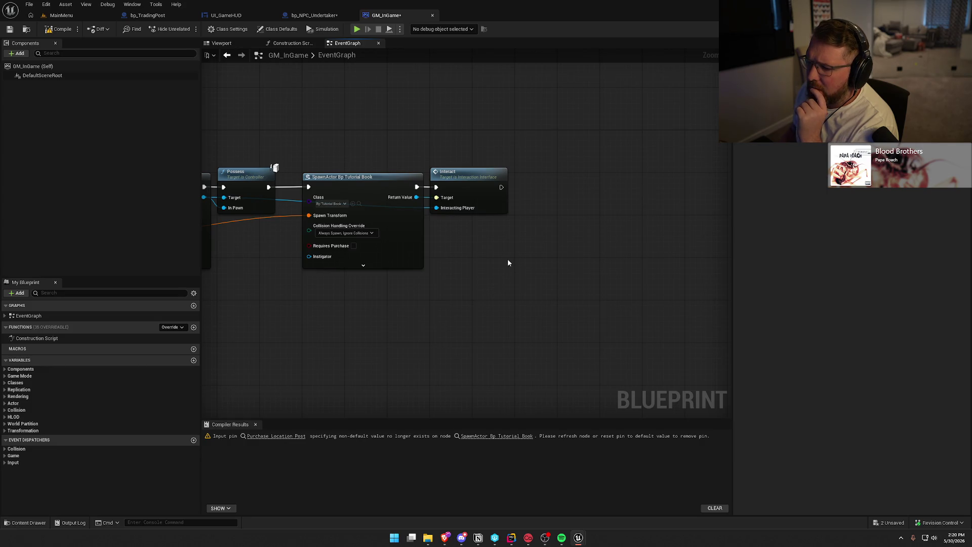
pyautogui.click(363, 265)
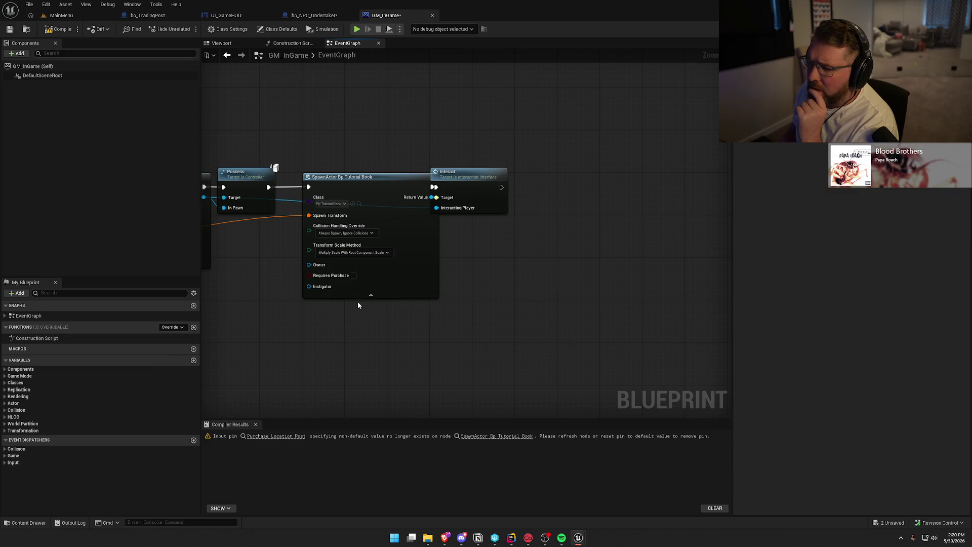
pyautogui.click(371, 296)
pyautogui.moveTo(373, 323); pyautogui.dragTo(563, 304)
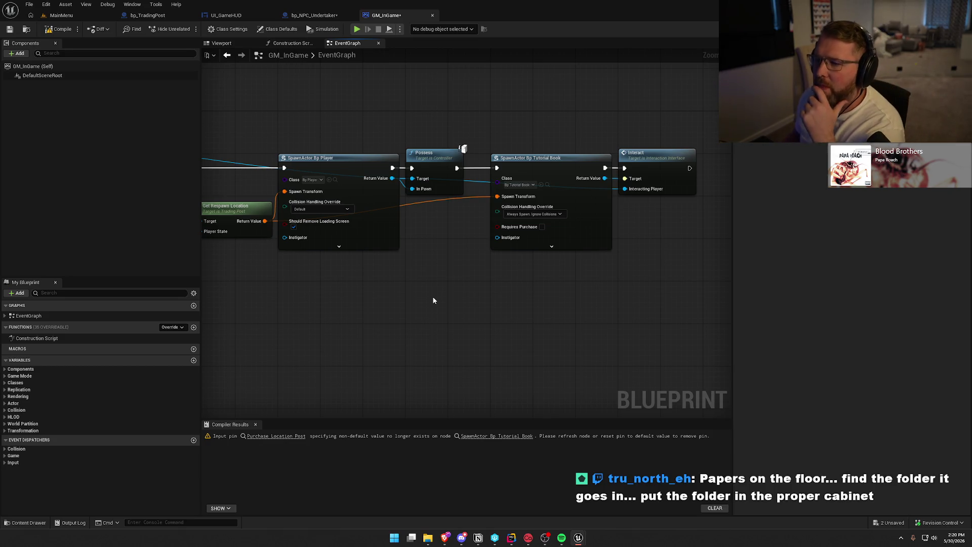
pyautogui.moveTo(426, 306)
pyautogui.mouseDown()
pyautogui.moveTo(452, 307)
pyautogui.moveTo(527, 279)
pyautogui.mouseUp()
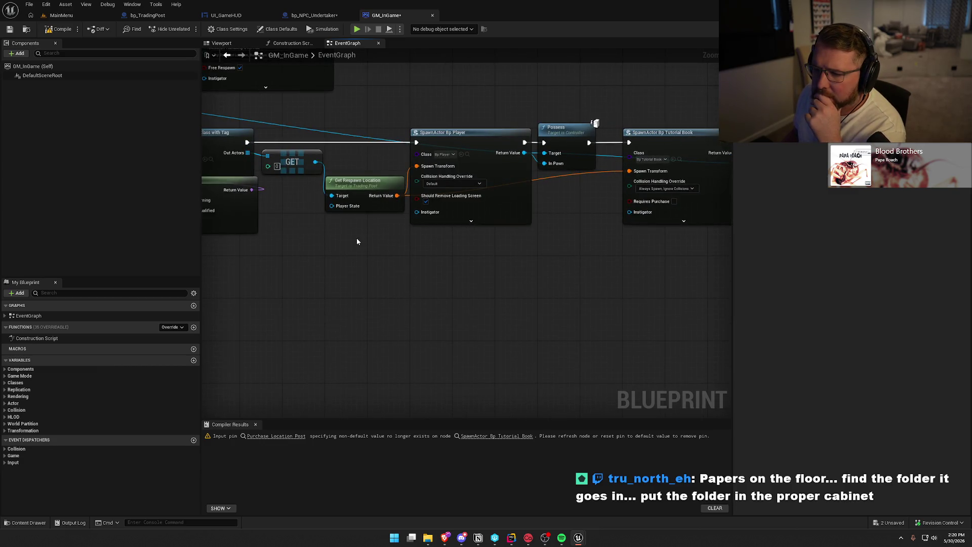
pyautogui.moveTo(357, 238); pyautogui.dragTo(463, 221)
pyautogui.click(459, 183)
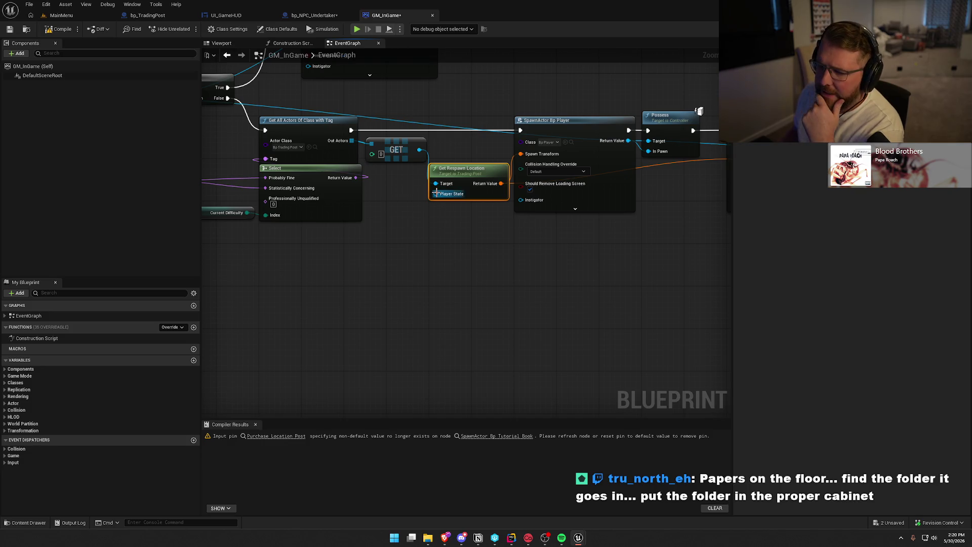
pyautogui.click(511, 540)
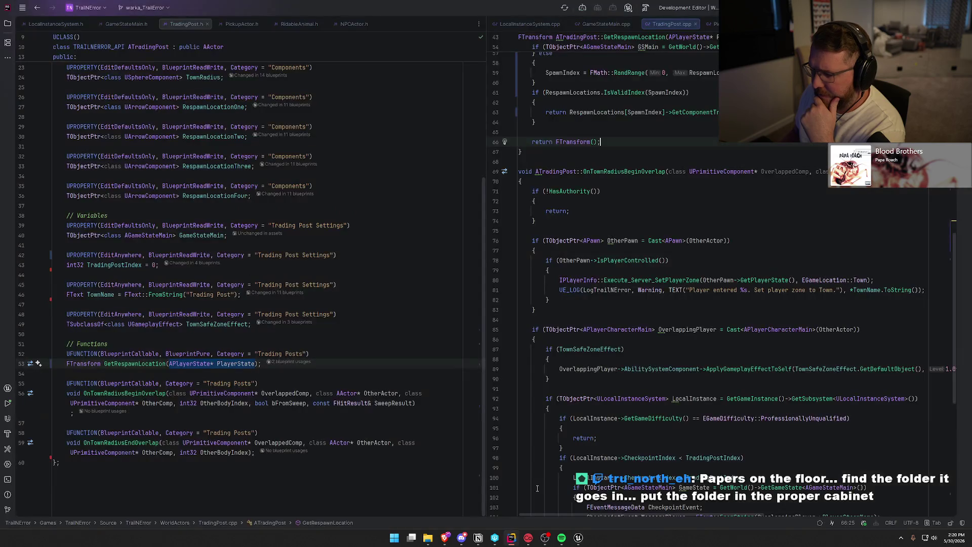
# Append a '&& PlayerState' check to the GSMain if condition on line 54.
pyautogui.click(631, 300)
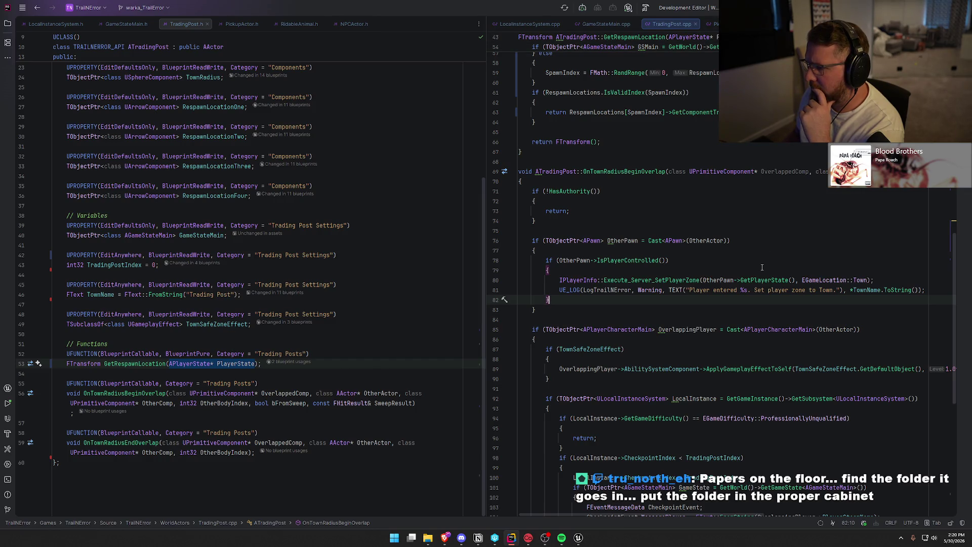
pyautogui.scroll(-2, 762, 268)
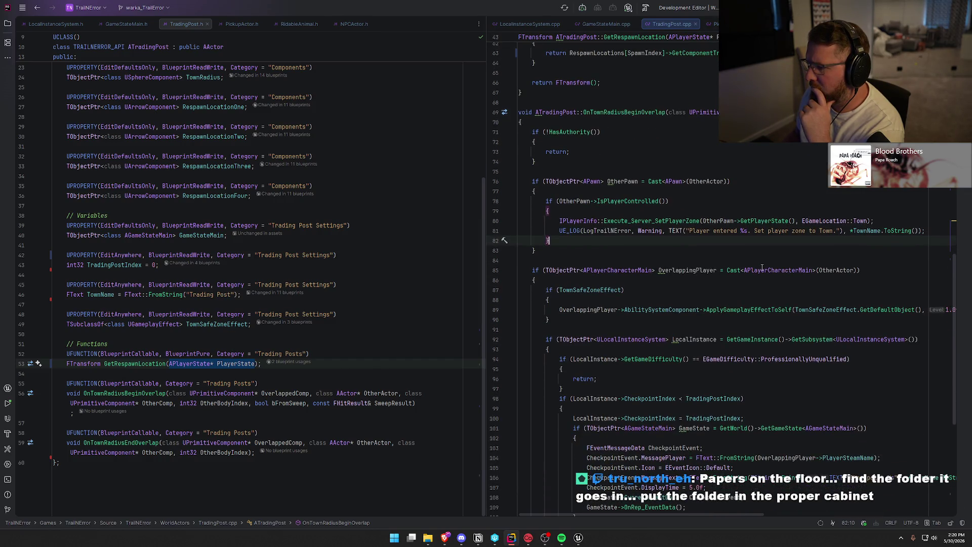
pyautogui.scroll(7, 762, 268)
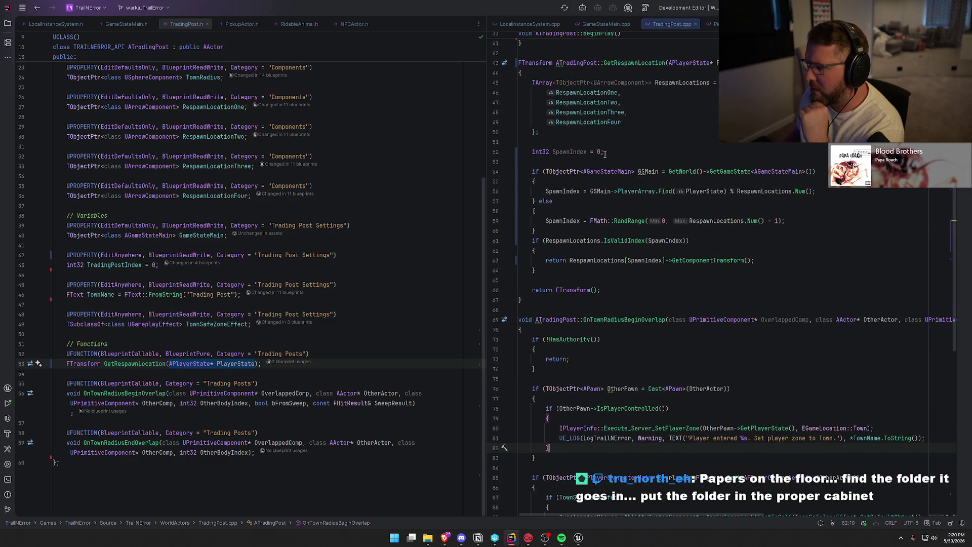
pyautogui.click(835, 63)
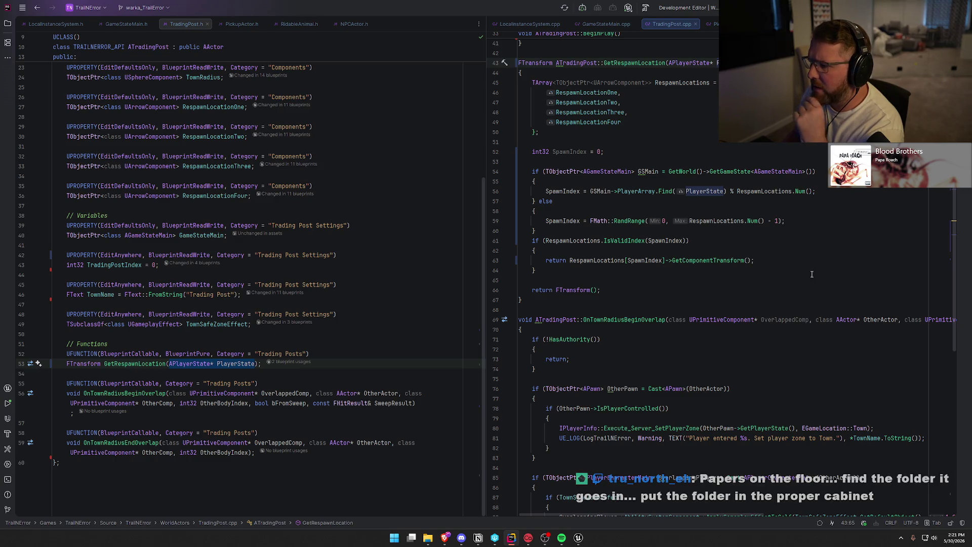
pyautogui.click(812, 171)
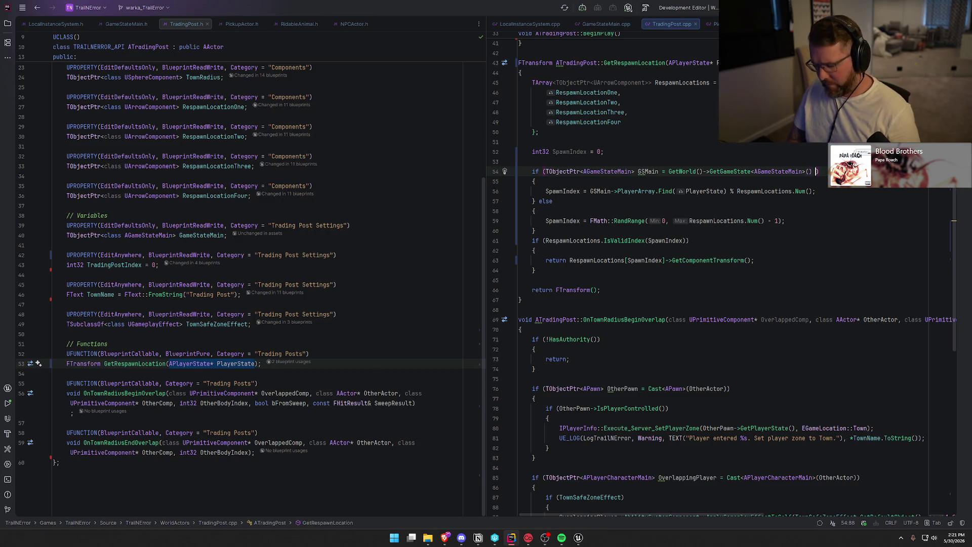
pyautogui.write('&& PlayerState != nullptr')
pyautogui.press('BackSpace')
pyautogui.press('BackSpace')
pyautogui.press('BackSpace')
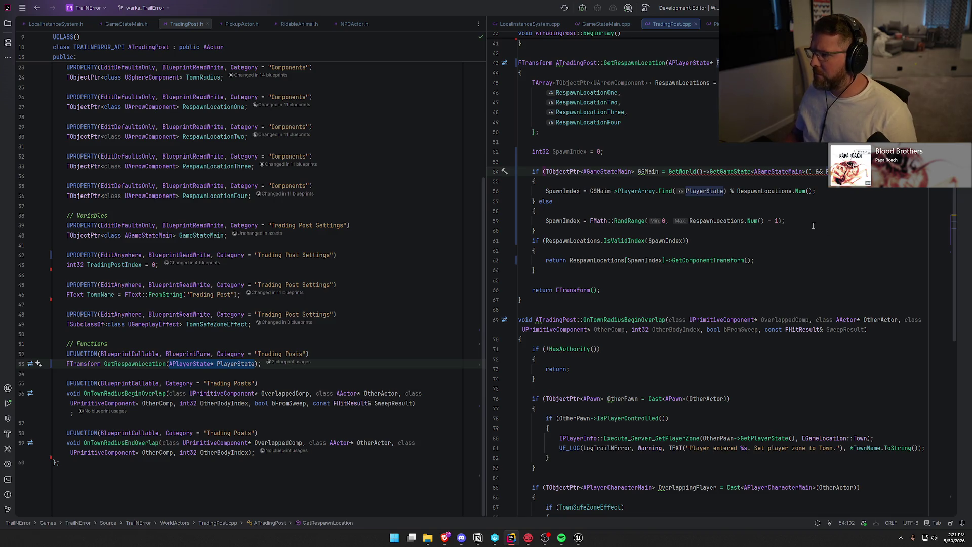
# Delete the trailing '&& PlayerState' so the if condition only checks GSMain.
pyautogui.click(846, 191)
pyautogui.click(817, 172)
pyautogui.press('Delete')
pyautogui.press('Delete')
pyautogui.press('Delete')
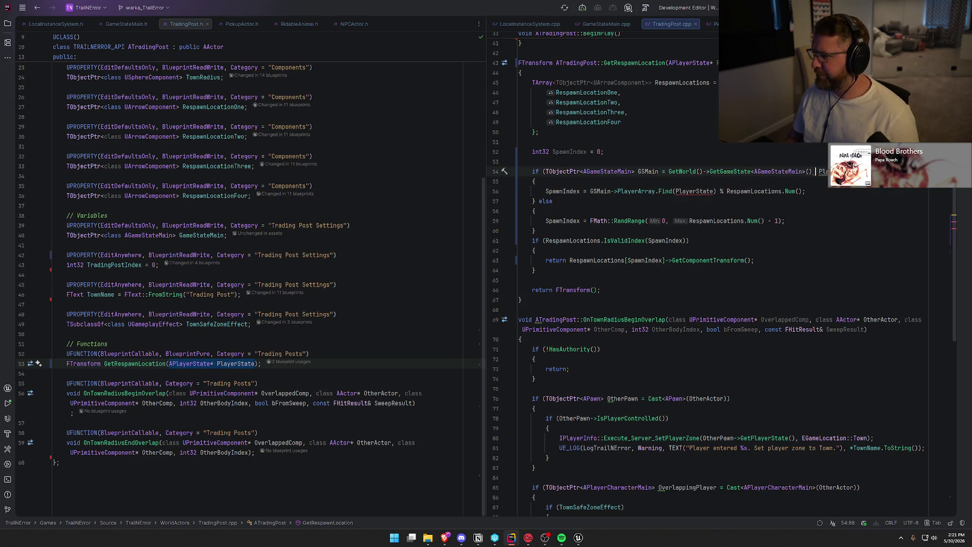
pyautogui.doubleClick(822, 171)
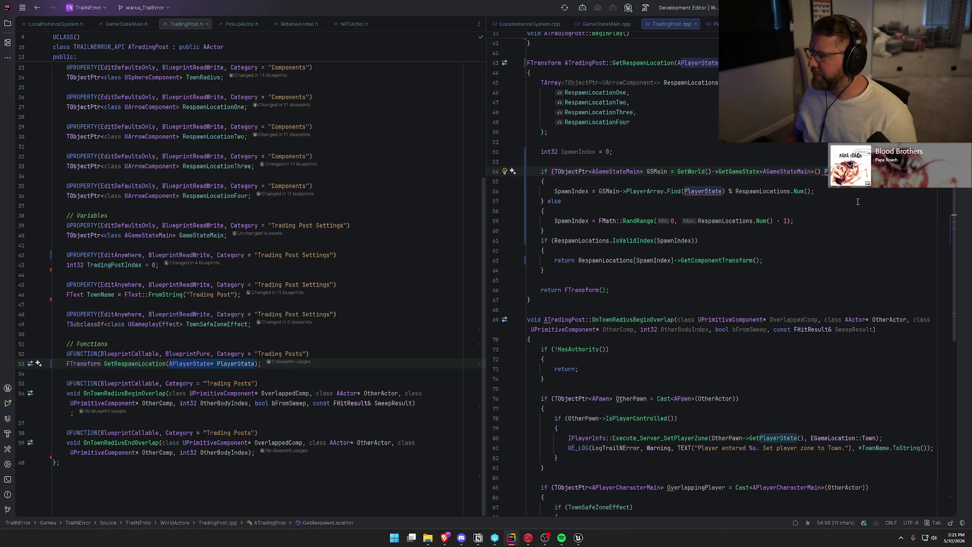
pyautogui.press('BackSpace')
pyautogui.press('BackSpace')
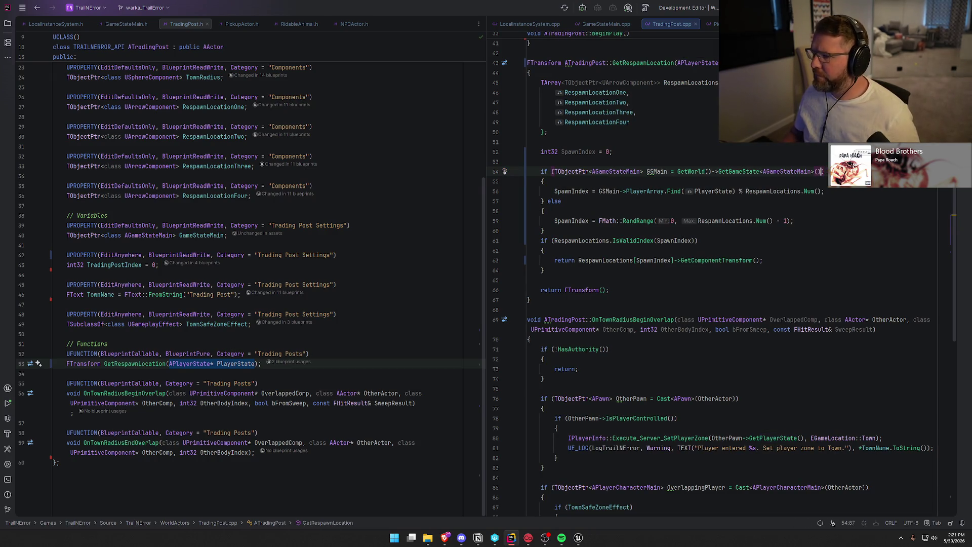
pyautogui.click(552, 181)
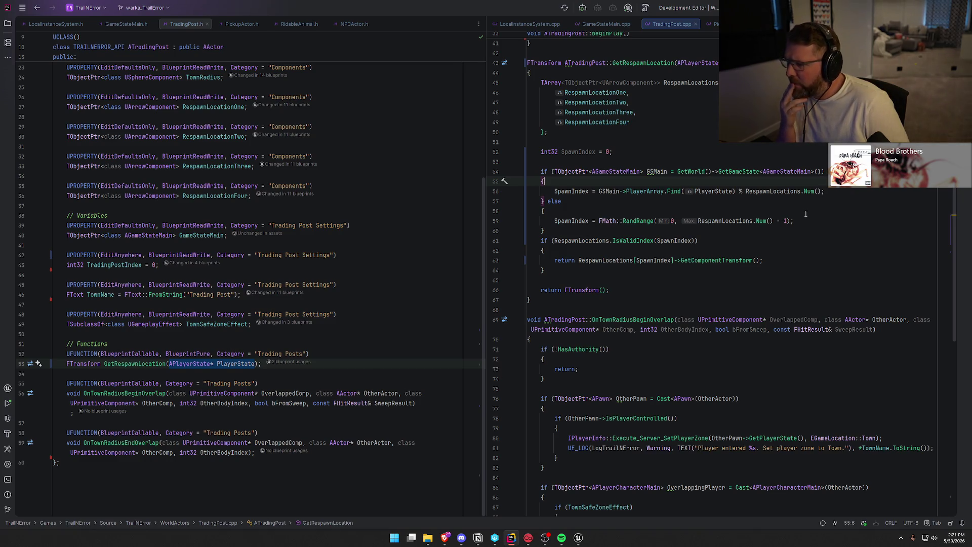
# Start the if condition with 'PlayerState && GSMain'.
pyautogui.click(554, 172)
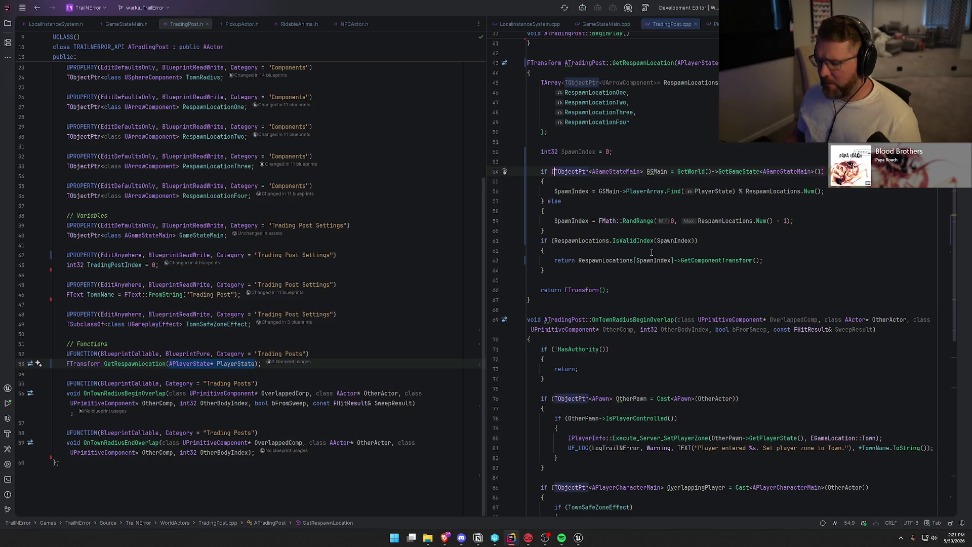
pyautogui.write('PlayerState &&')
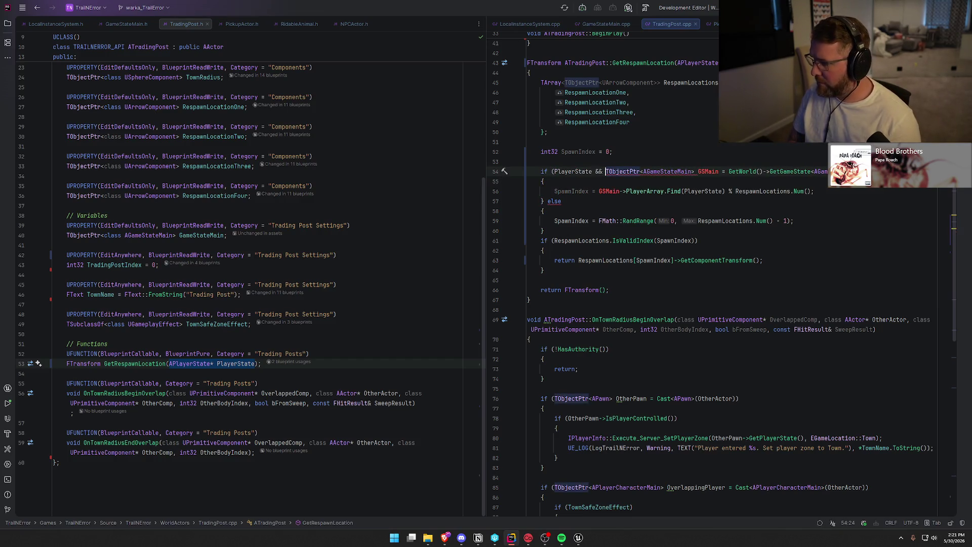
pyautogui.hotkey('ctrl', 'z')
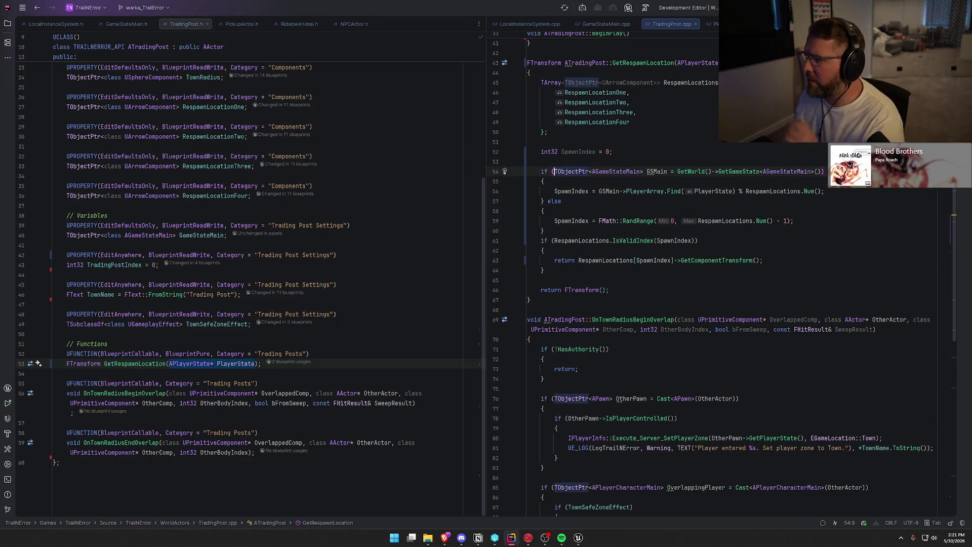
pyautogui.press('End')
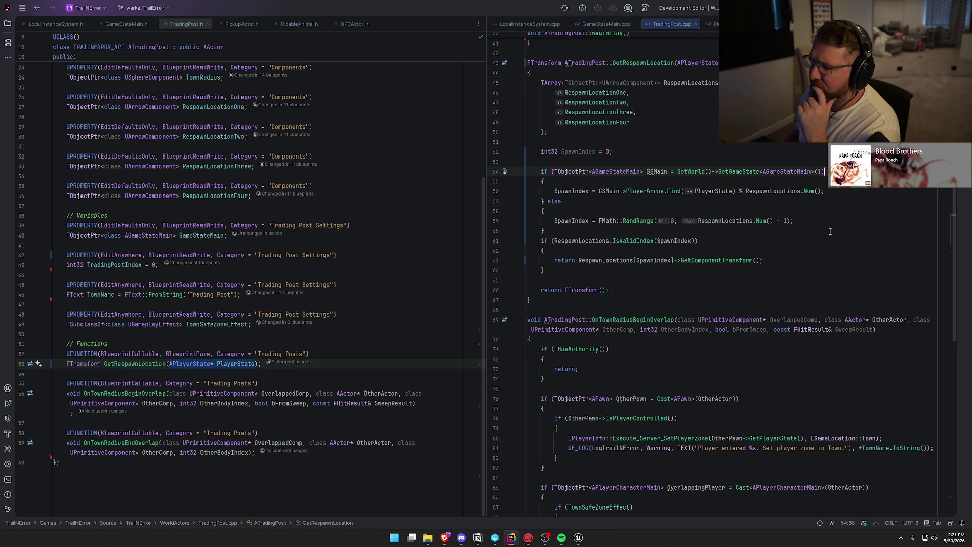
pyautogui.click(556, 170)
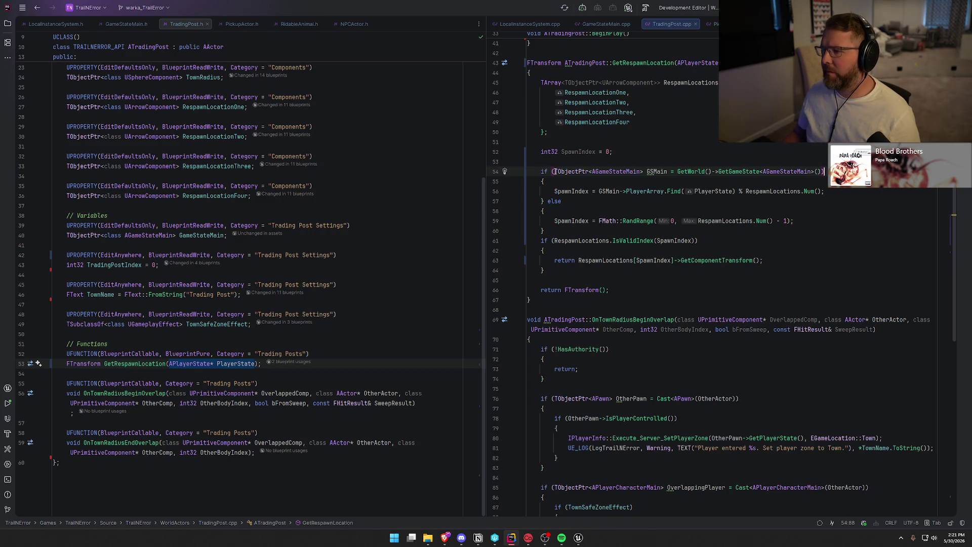
pyautogui.write('PlayerState && ')
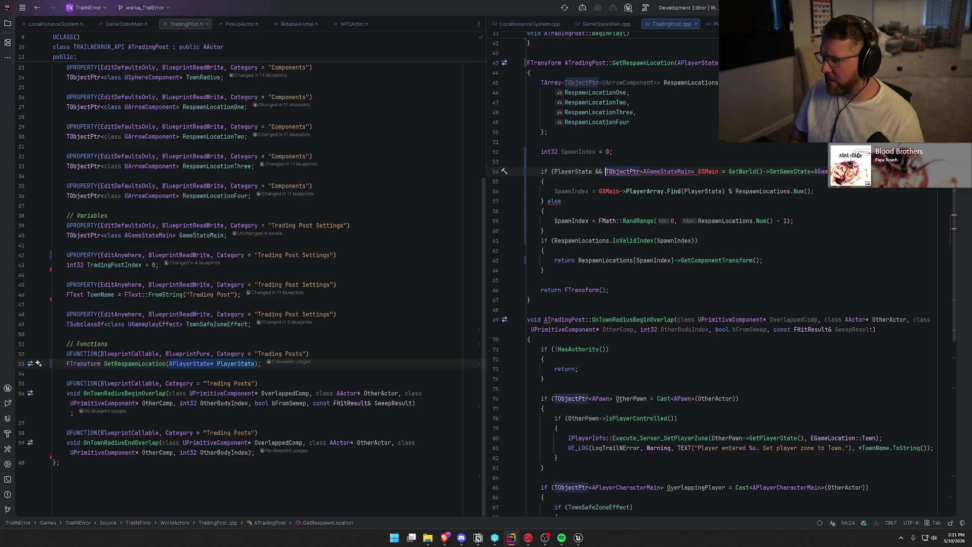
pyautogui.write('GSMain')
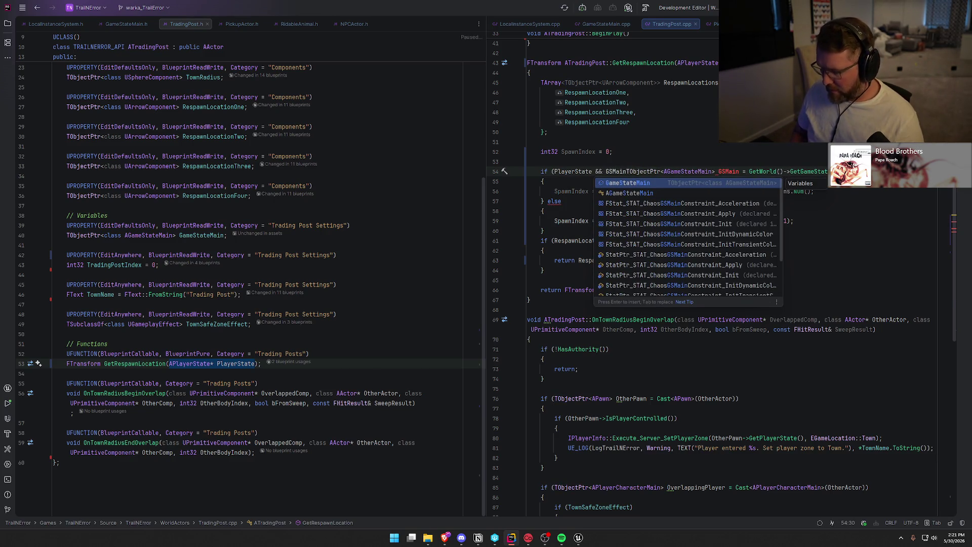
pyautogui.press('Escape')
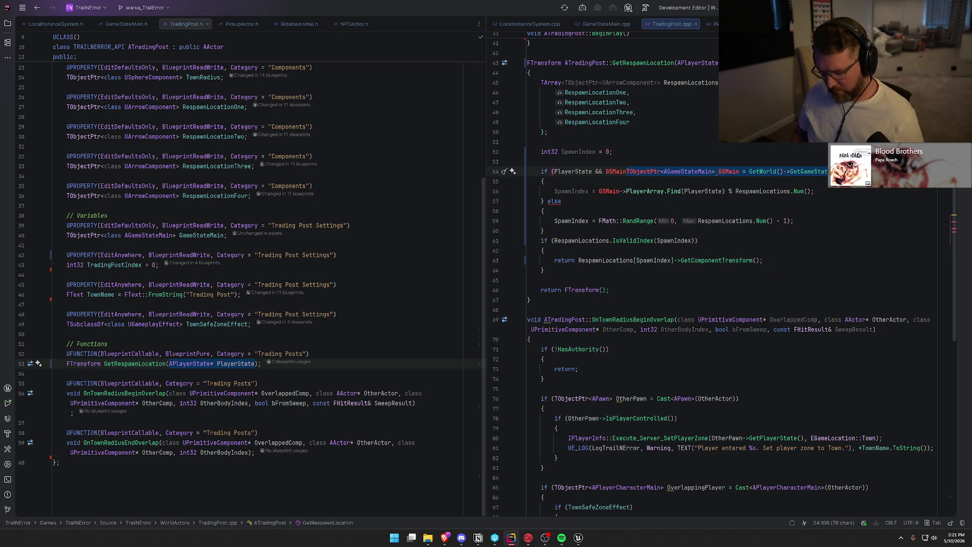
# Move the GSMain declaration onto its own line above the if, ending it with ';', and remove the blank line.
pyautogui.hotkey('shift', 'End')
pyautogui.press('Delete')
pyautogui.press('Up')
pyautogui.press('Return')
pyautogui.write('TObjectPtr<AGameStateMain> GSMain = GetWorld()->GetGameState<AGameStateMain>()')
pyautogui.write(';')
pyautogui.click(673, 183)
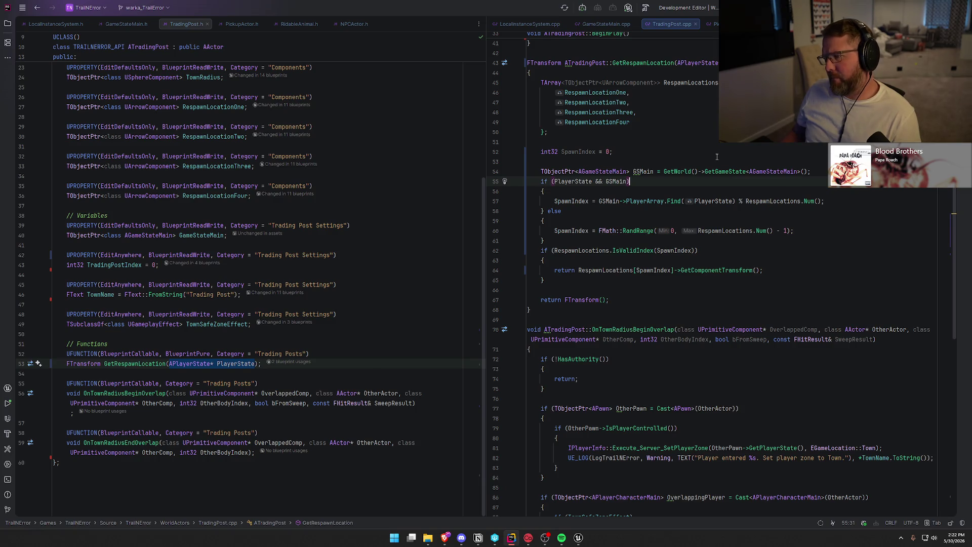
pyautogui.click(590, 162)
pyautogui.press('BackSpace')
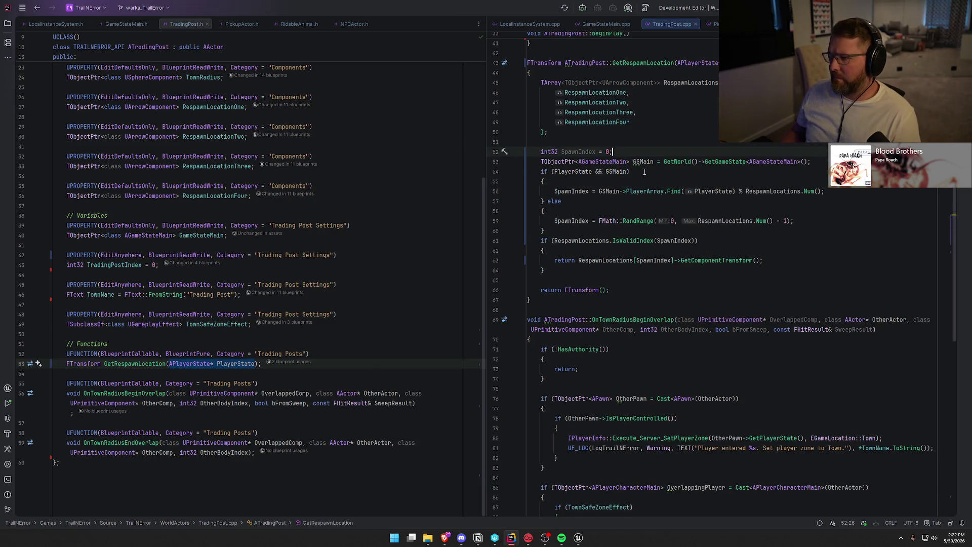
# Switch to the GM_InGame blueprint in Unreal Editor.
pyautogui.moveTo(576, 153)
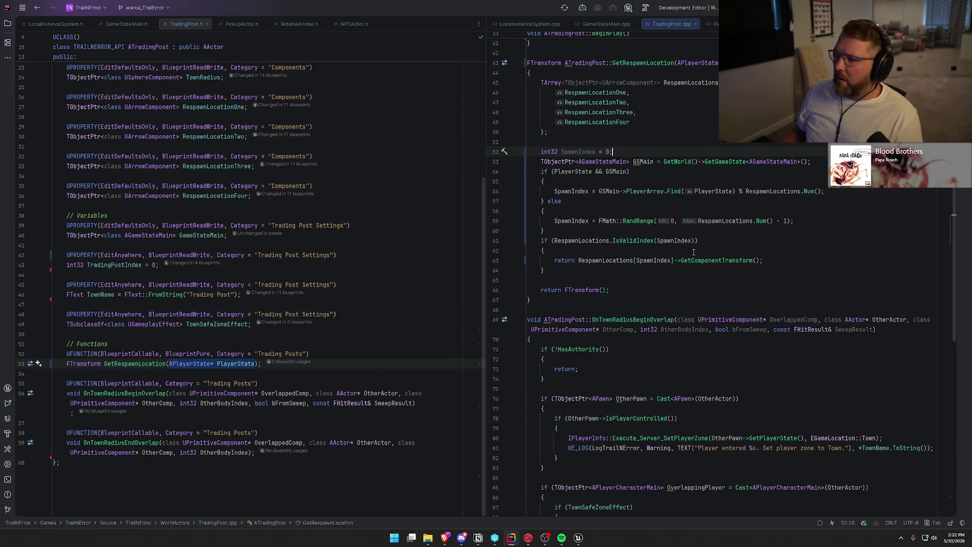
pyautogui.moveTo(580, 538)
pyautogui.click(591, 502)
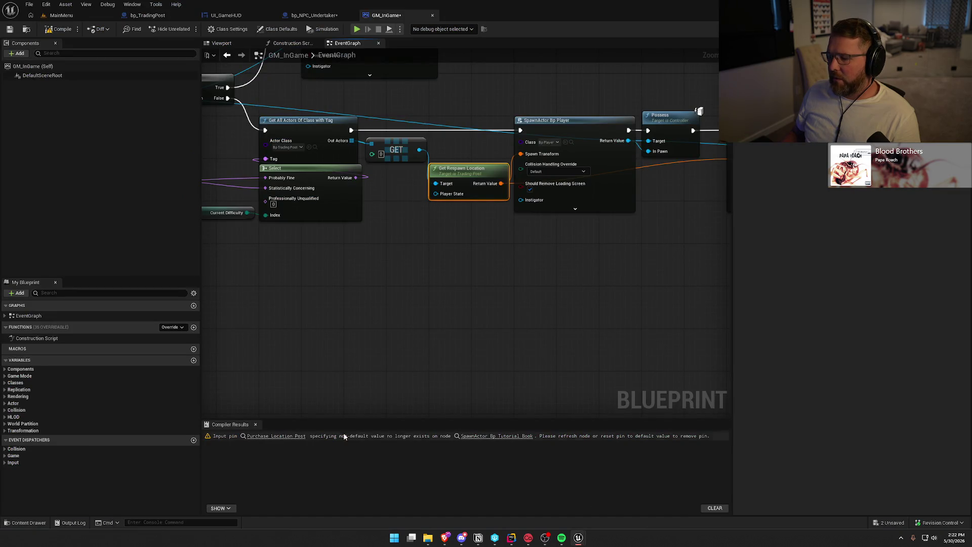
# Compile GM_InGame with F7, save it, and close the Compiler Results.
pyautogui.press('F7')
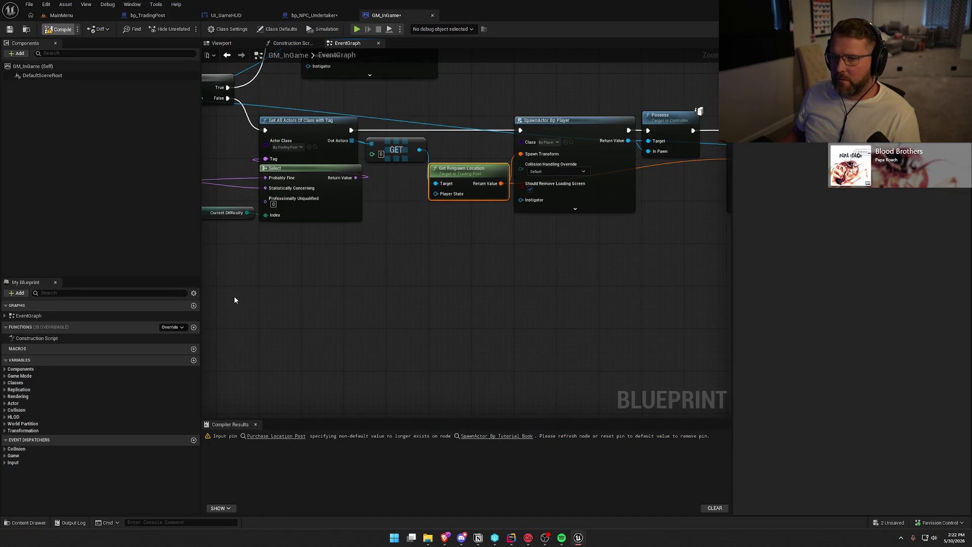
pyautogui.press('Escape')
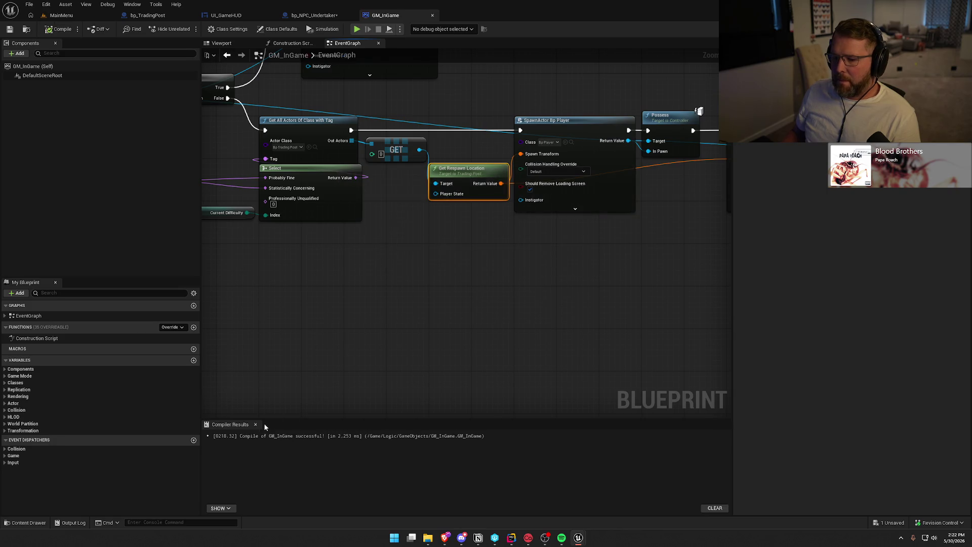
pyautogui.click(256, 425)
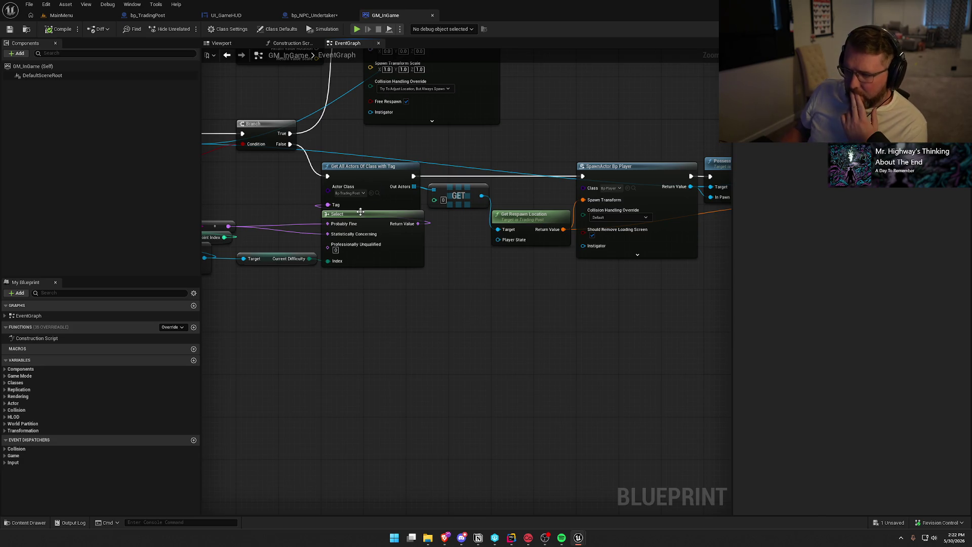
# Review the starting-player spawn logic, then switch to the MainMenu level in game view (G).
pyautogui.moveTo(381, 324); pyautogui.dragTo(523, 308)
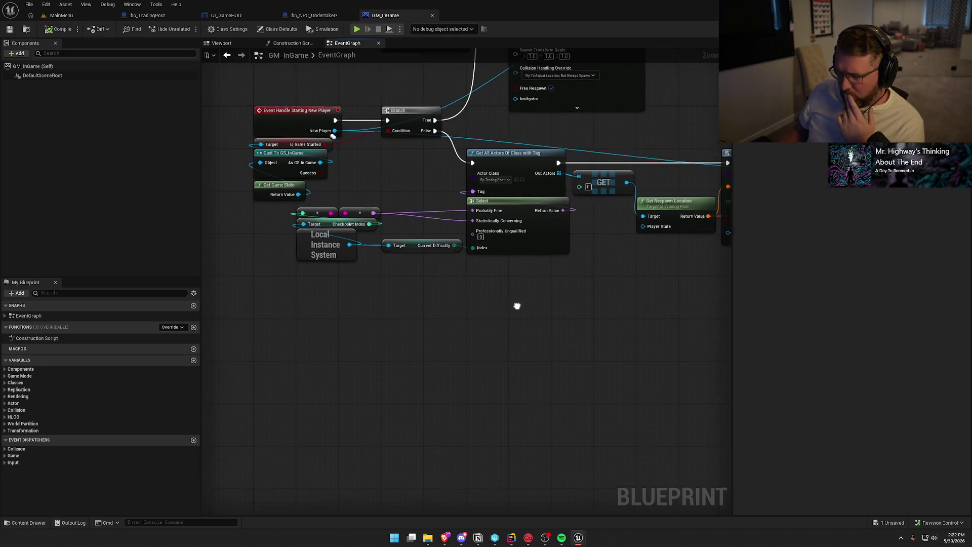
pyautogui.moveTo(556, 316)
pyautogui.mouseDown()
pyautogui.moveTo(253, 229)
pyautogui.moveTo(353, 321)
pyautogui.moveTo(431, 325)
pyautogui.moveTo(320, 238)
pyautogui.mouseUp()
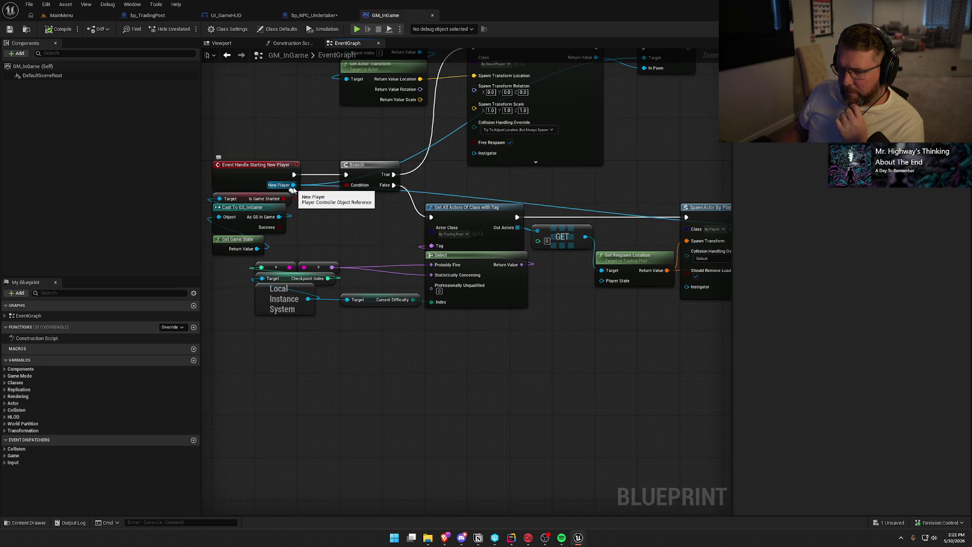
pyautogui.moveTo(574, 415); pyautogui.dragTo(539, 479)
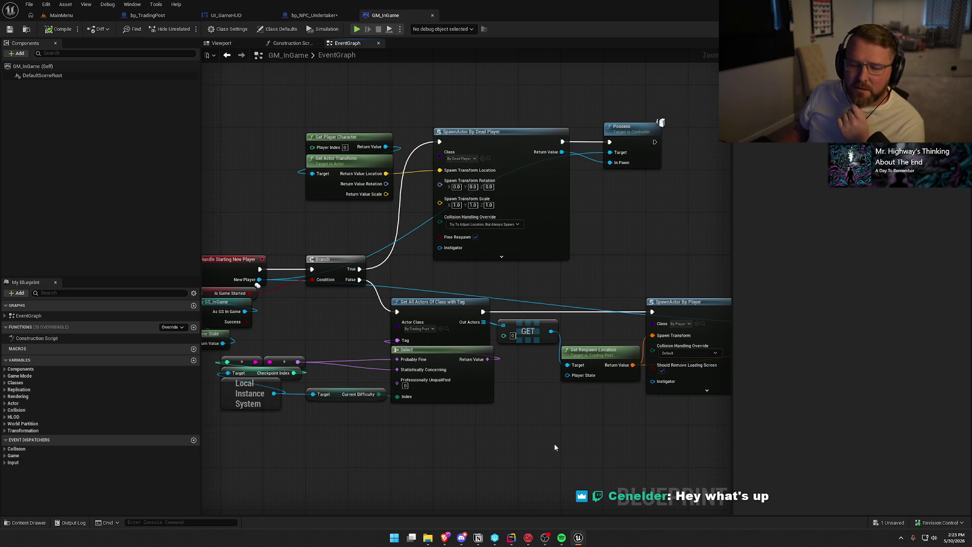
pyautogui.moveTo(554, 443)
pyautogui.mouseDown()
pyautogui.moveTo(471, 403)
pyautogui.moveTo(520, 350)
pyautogui.mouseUp()
pyautogui.click(83, 16)
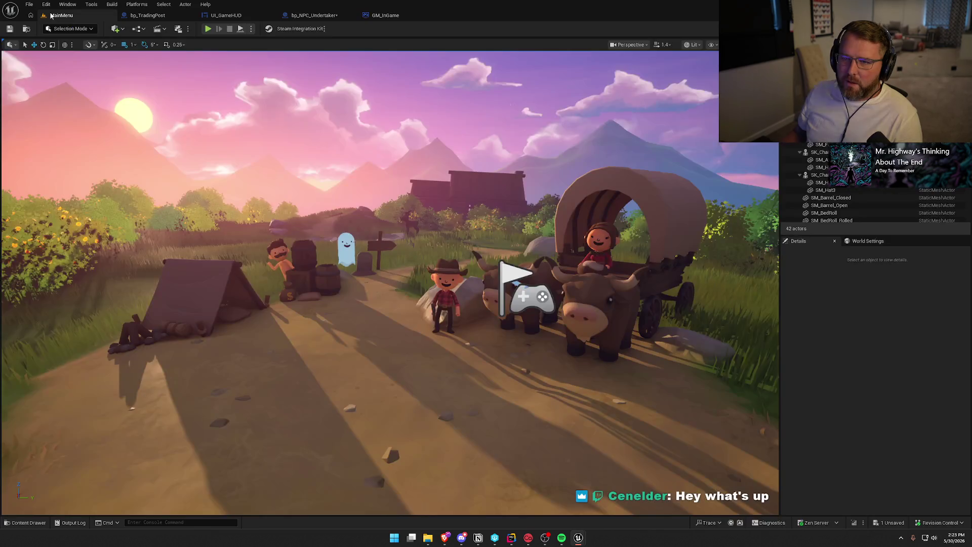
pyautogui.press('g')
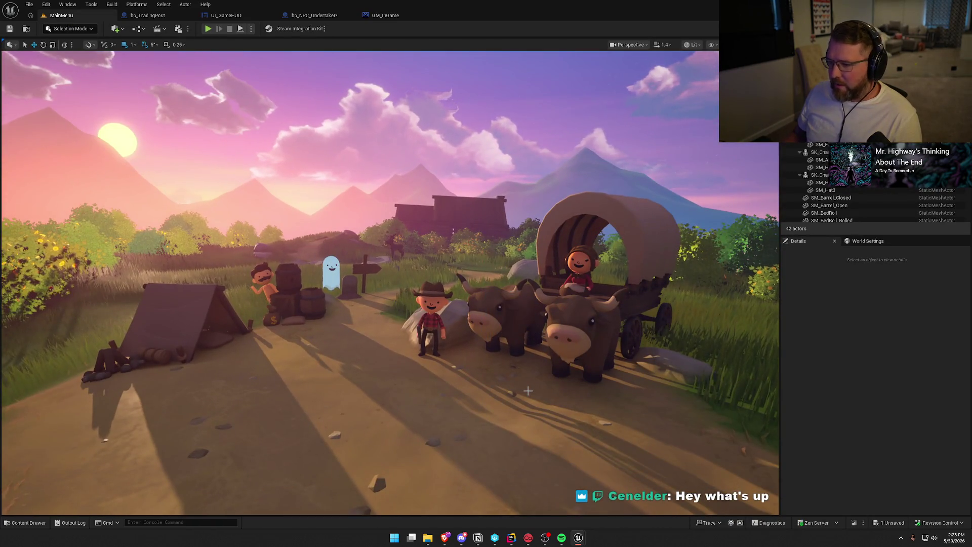
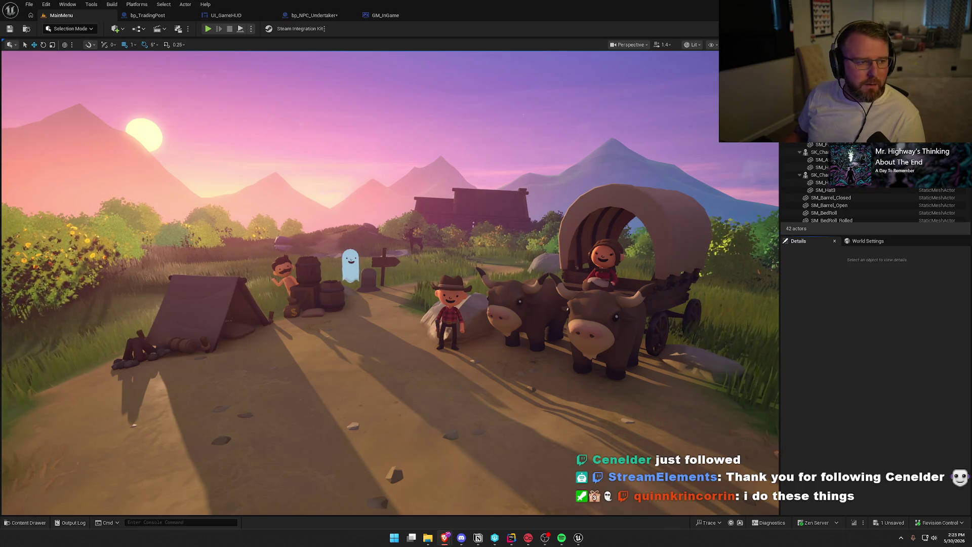
# Bring the browser showing The Hauntings Steam store page to the front and maximize it.
pyautogui.hotkey('alt', 'Tab')
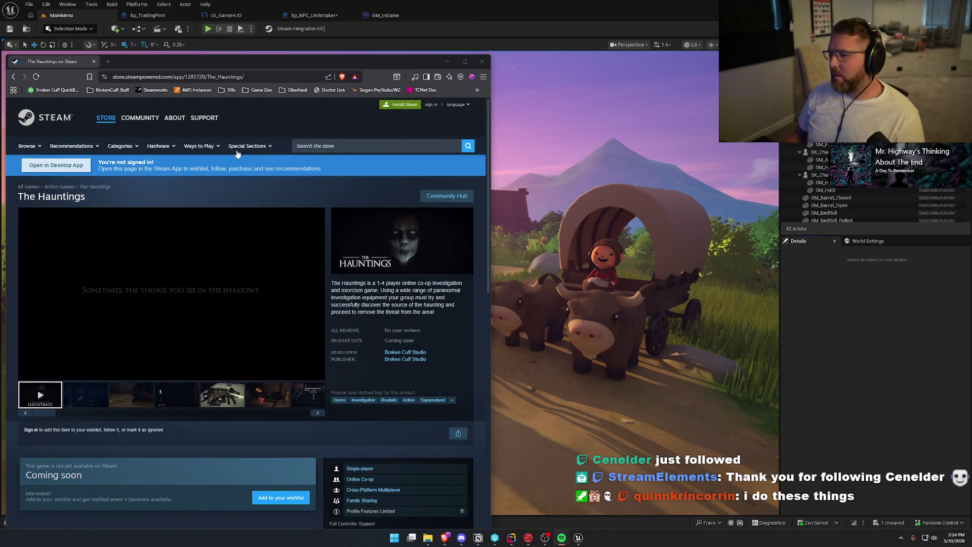
pyautogui.doubleClick(301, 61)
# Open The Hauntings' screenshots full screen and step through them to the nursery shot.
pyautogui.click(343, 354)
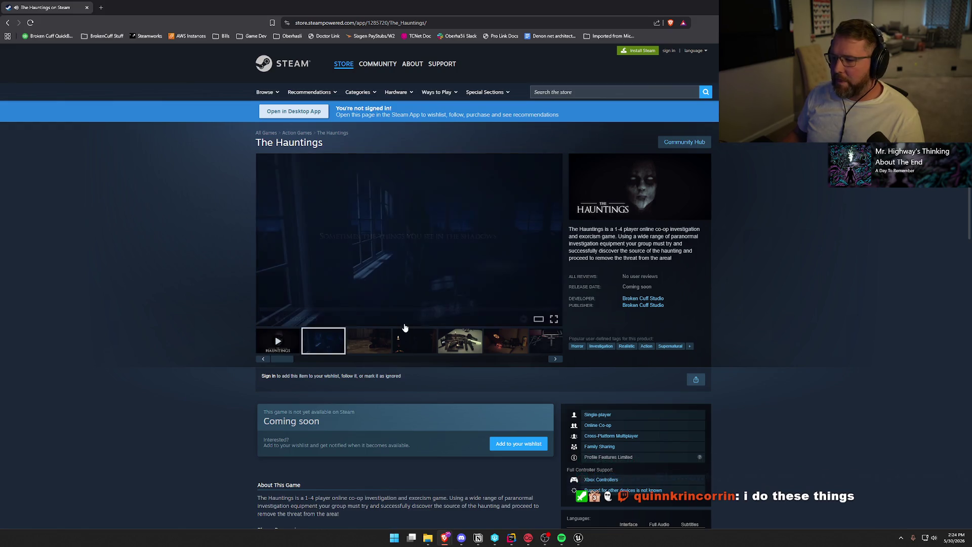
pyautogui.click(554, 318)
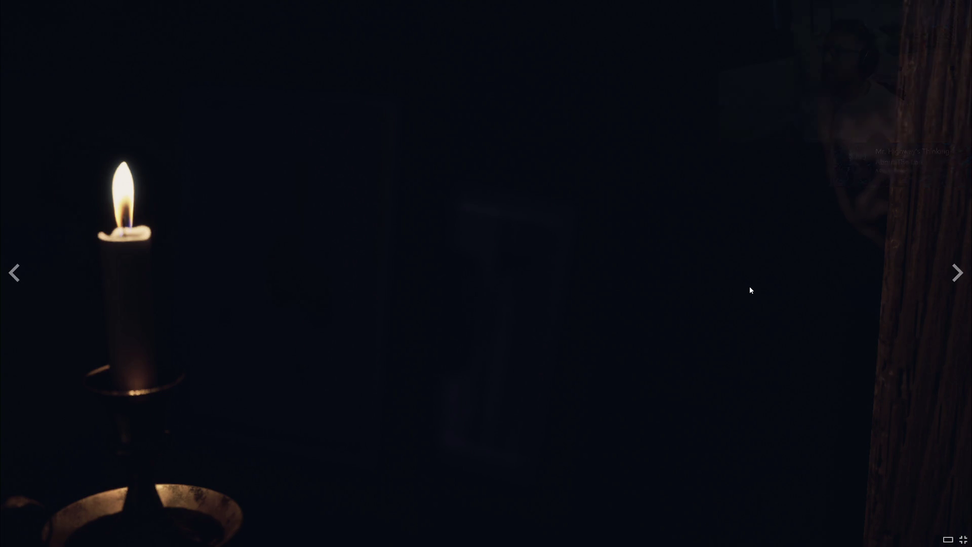
pyautogui.click(956, 278)
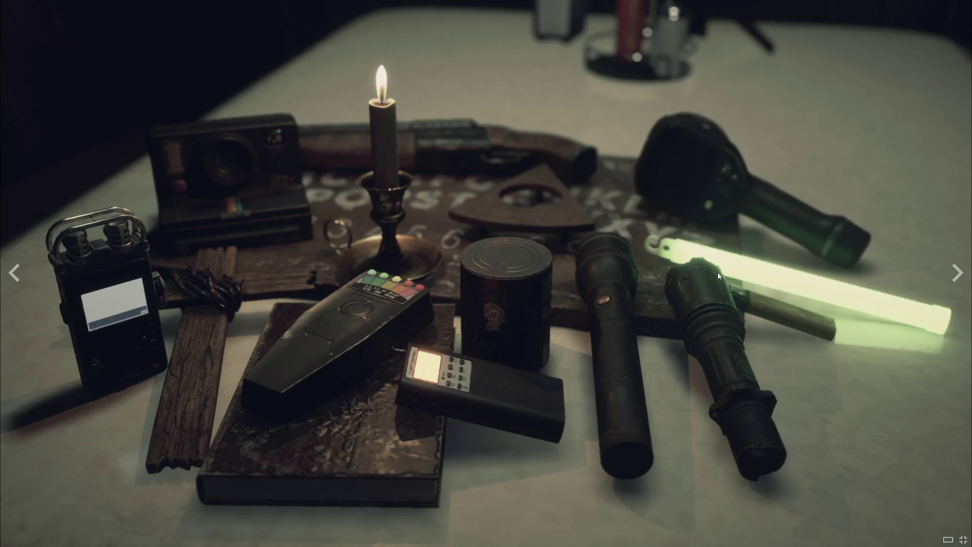
pyautogui.click(955, 275)
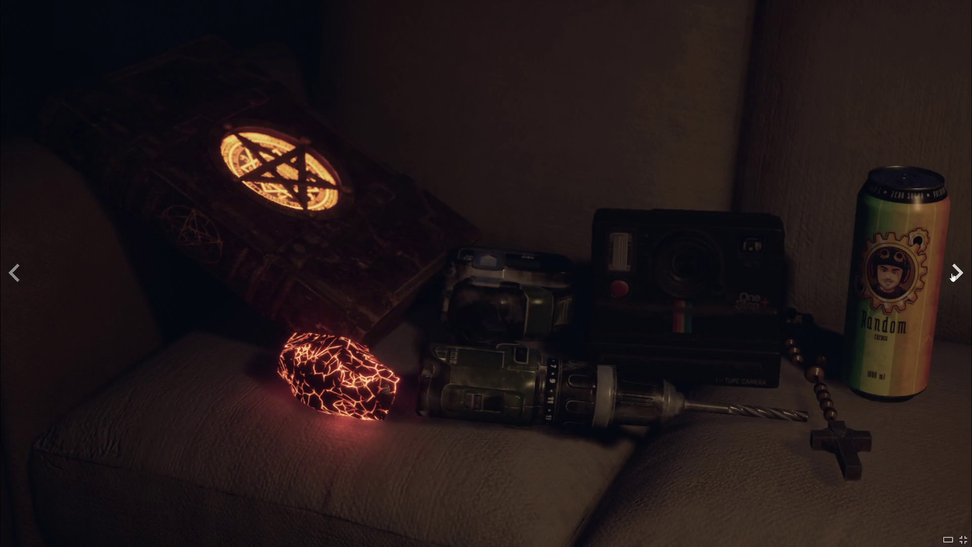
pyautogui.click(953, 274)
pyautogui.click(953, 275)
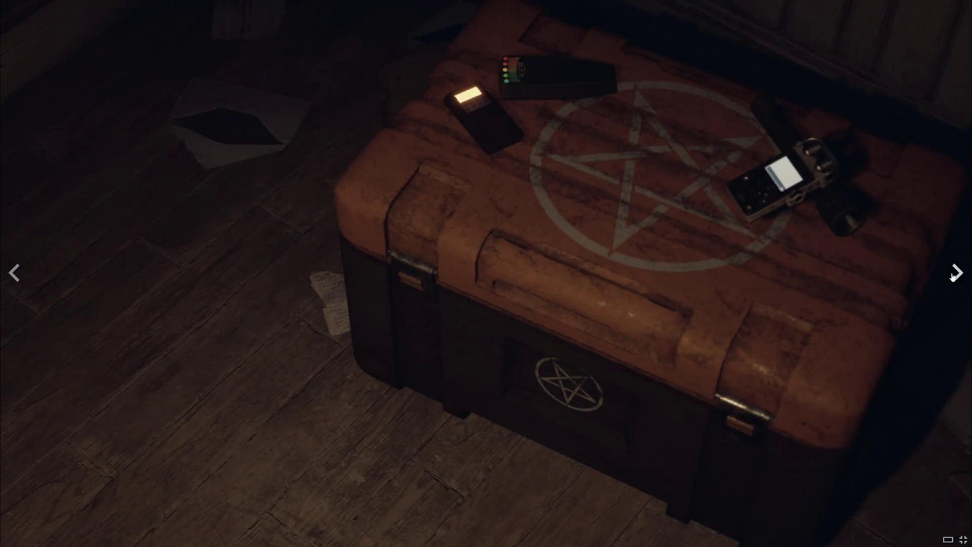
pyautogui.click(953, 275)
pyautogui.click(953, 275)
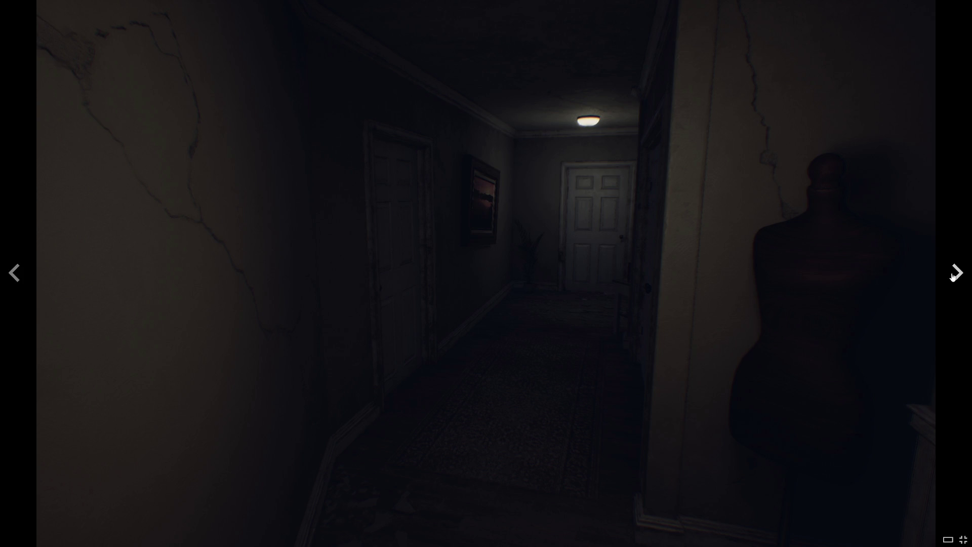
pyautogui.click(954, 275)
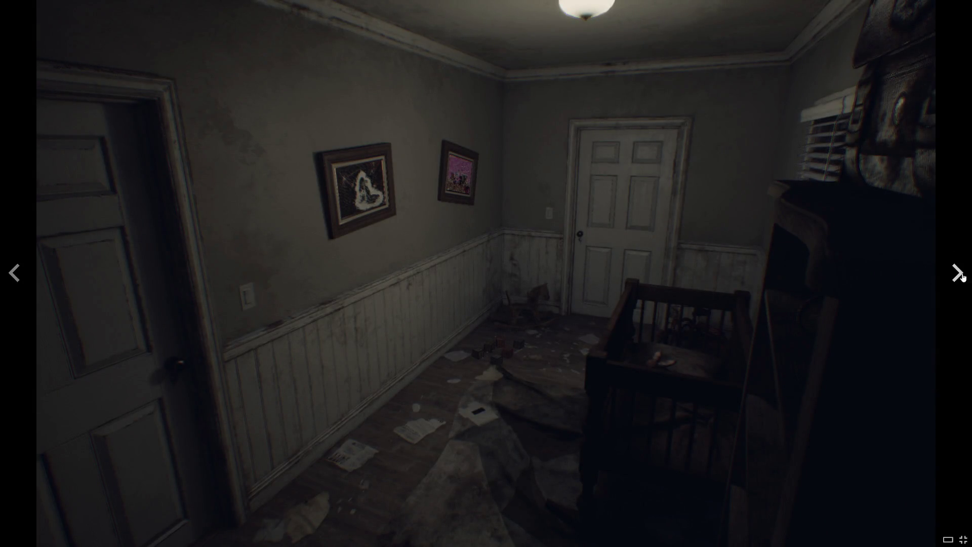
# Continue through the bedroom, basement and workbench shots past the trailer's opening quote.
pyautogui.click(961, 277)
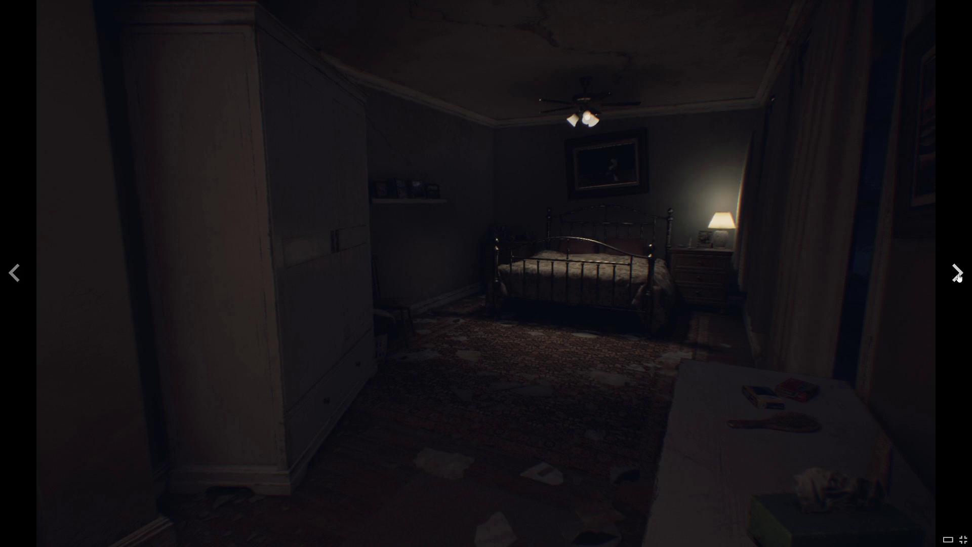
pyautogui.click(958, 276)
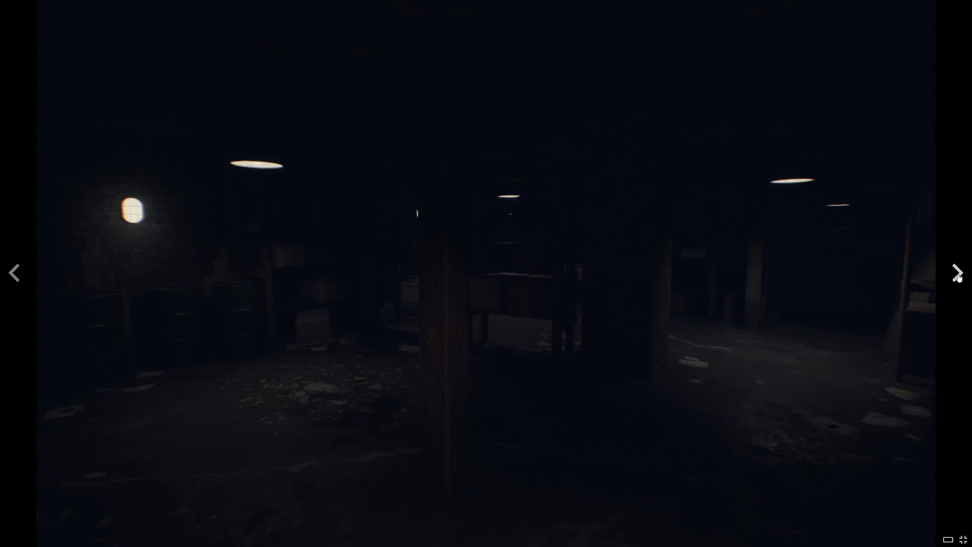
pyautogui.click(959, 276)
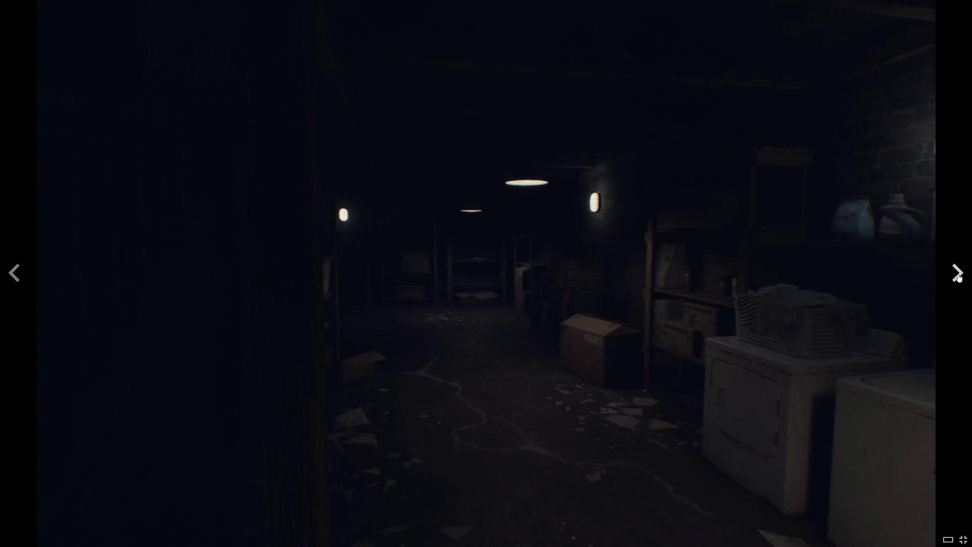
pyautogui.click(959, 277)
pyautogui.click(959, 276)
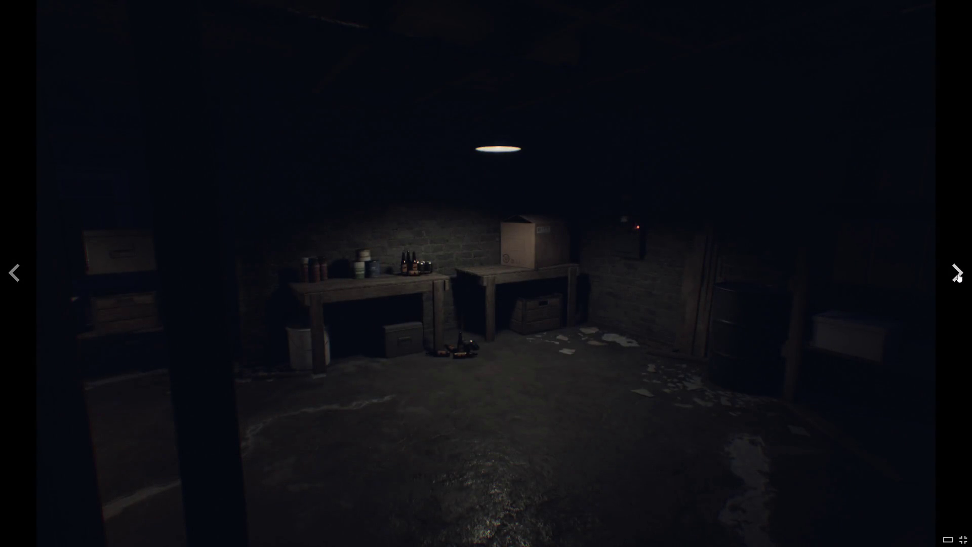
pyautogui.click(959, 276)
pyautogui.click(959, 276)
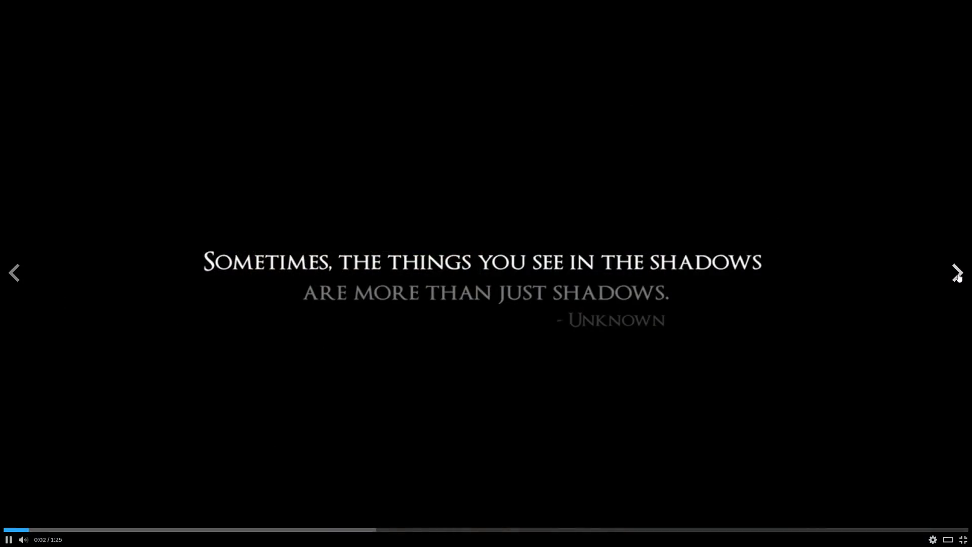
pyautogui.click(959, 277)
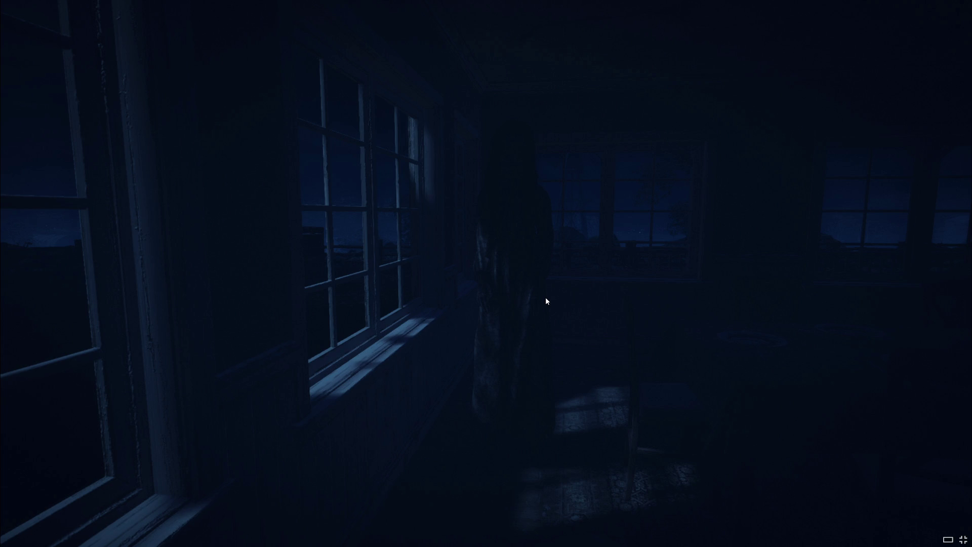
# Exit the fullscreen viewer to return to The Hauntings store page.
pyautogui.press('Escape')
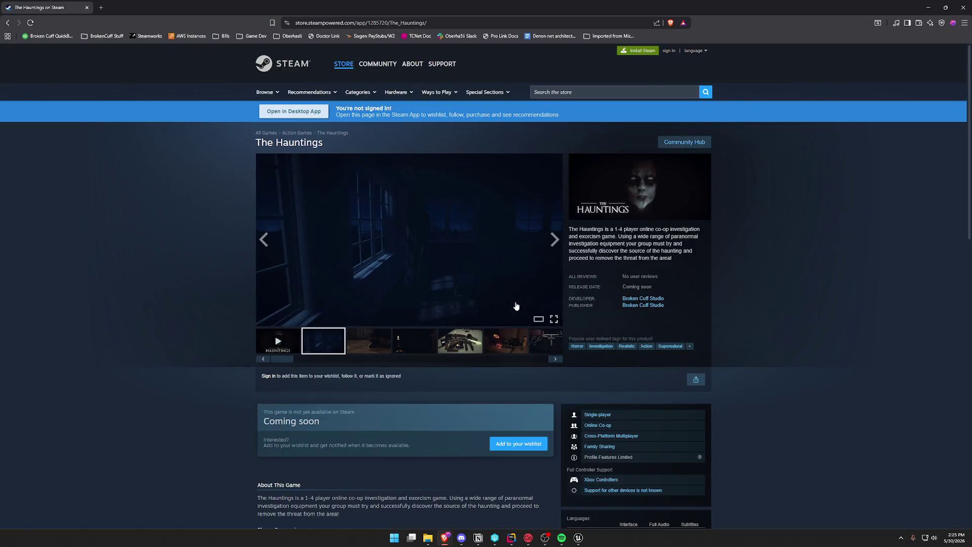
# Show the dark window, bear, candle, gun, pentagram and tools-and-cross screenshots in the media viewer.
pyautogui.scroll(-9, 137, 368)
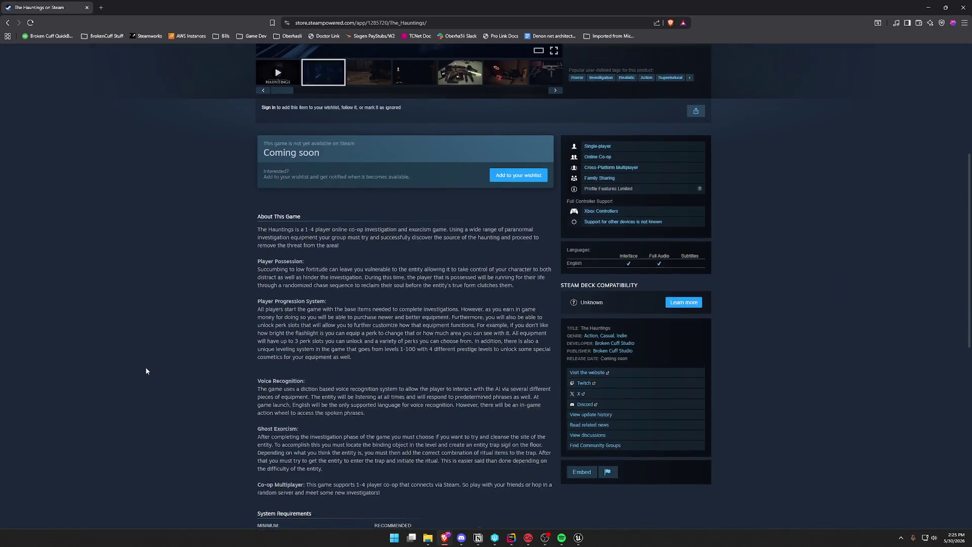
pyautogui.scroll(4, 167, 367)
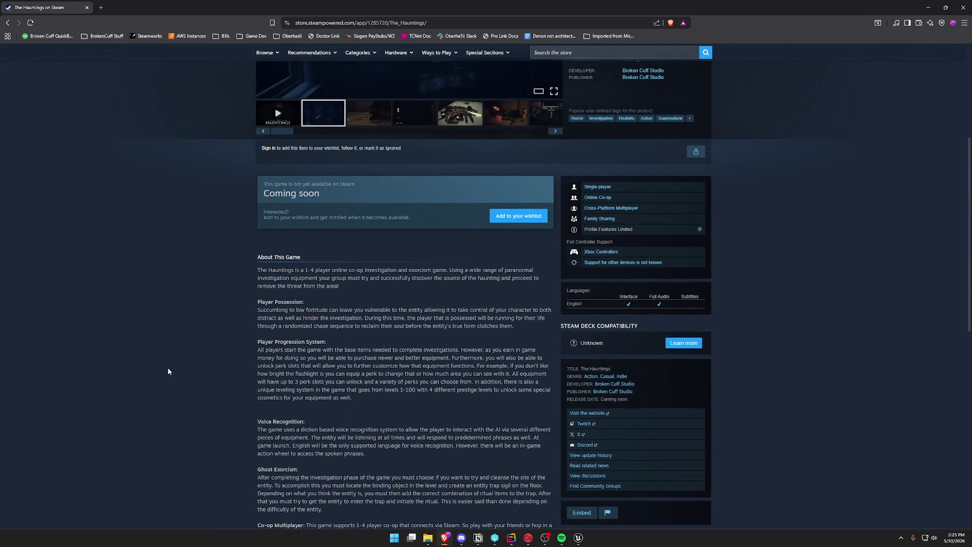
pyautogui.scroll(5, 197, 350)
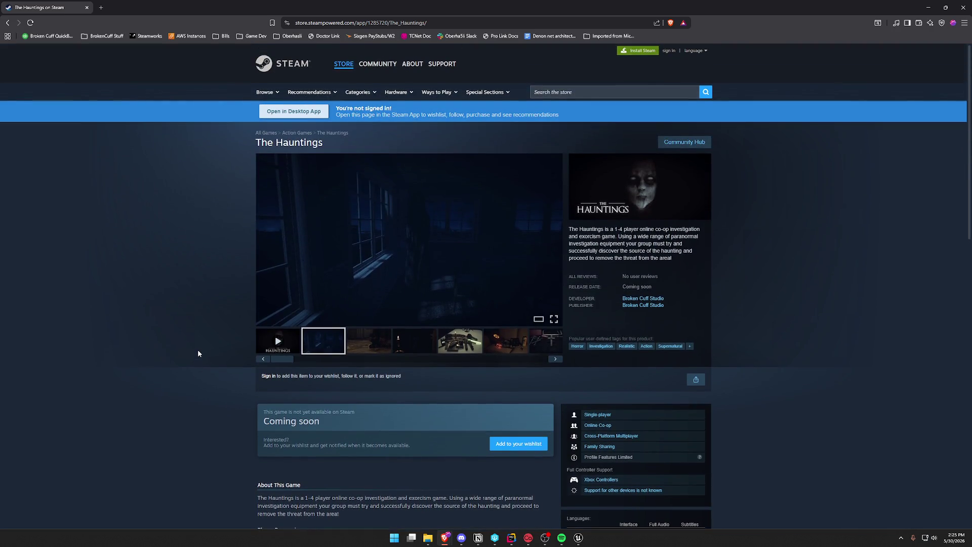
pyautogui.click(319, 347)
pyautogui.click(370, 347)
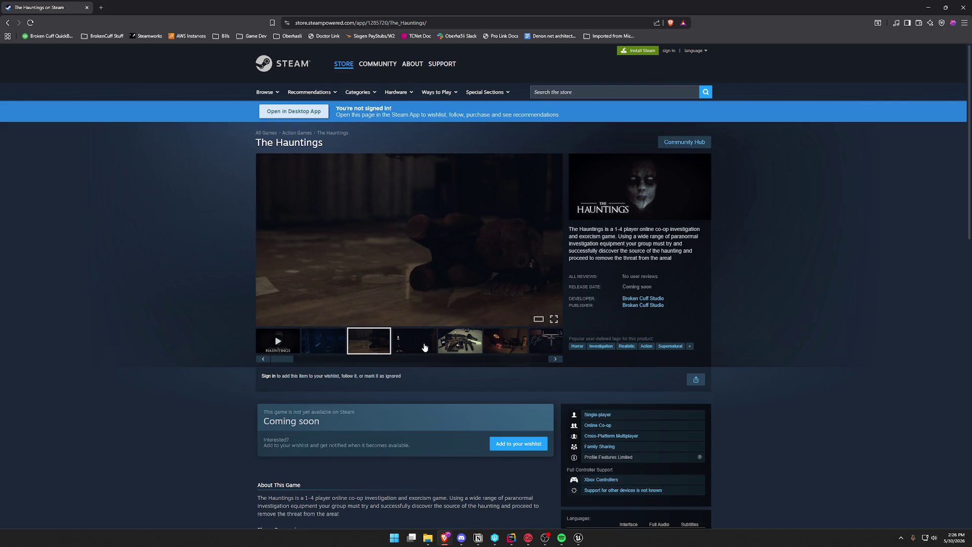
pyautogui.click(423, 348)
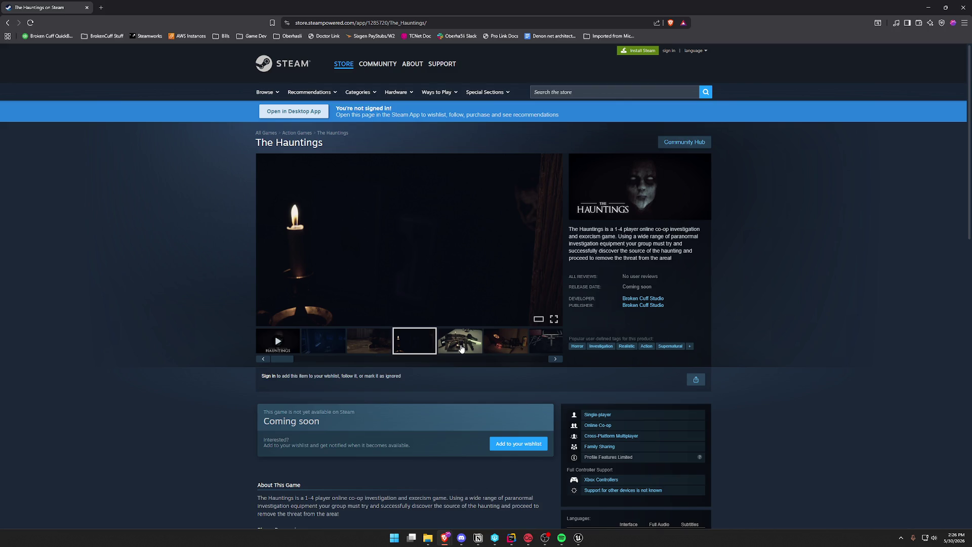
pyautogui.click(461, 348)
pyautogui.click(488, 344)
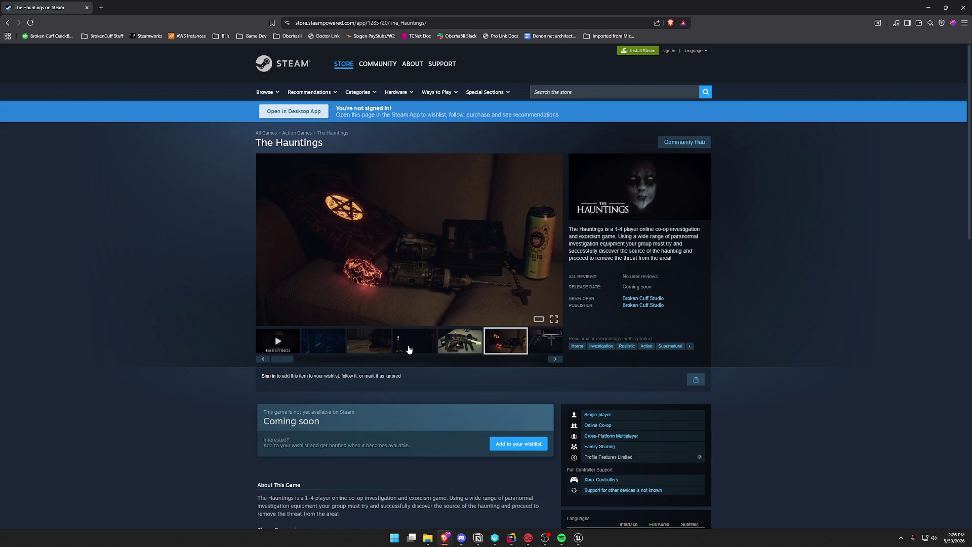
pyautogui.click(322, 345)
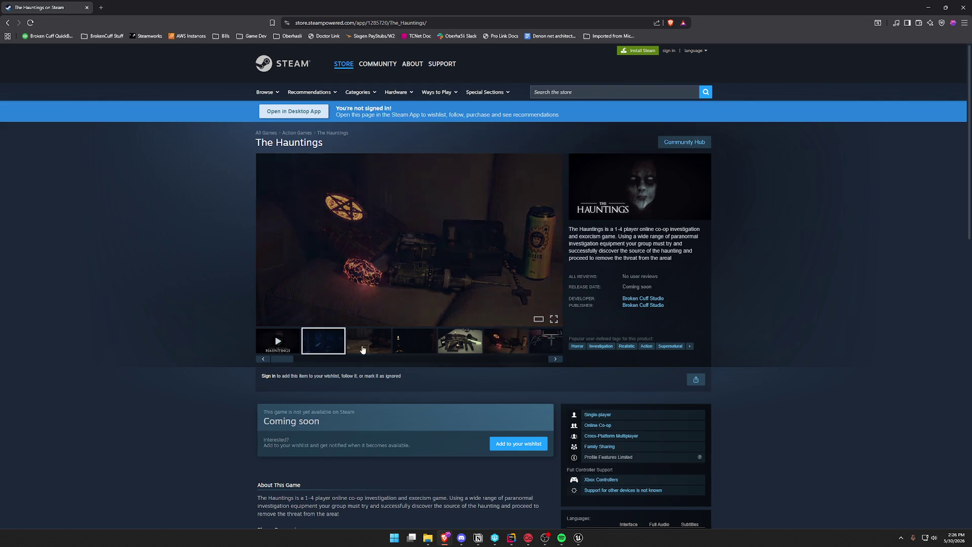
pyautogui.click(531, 344)
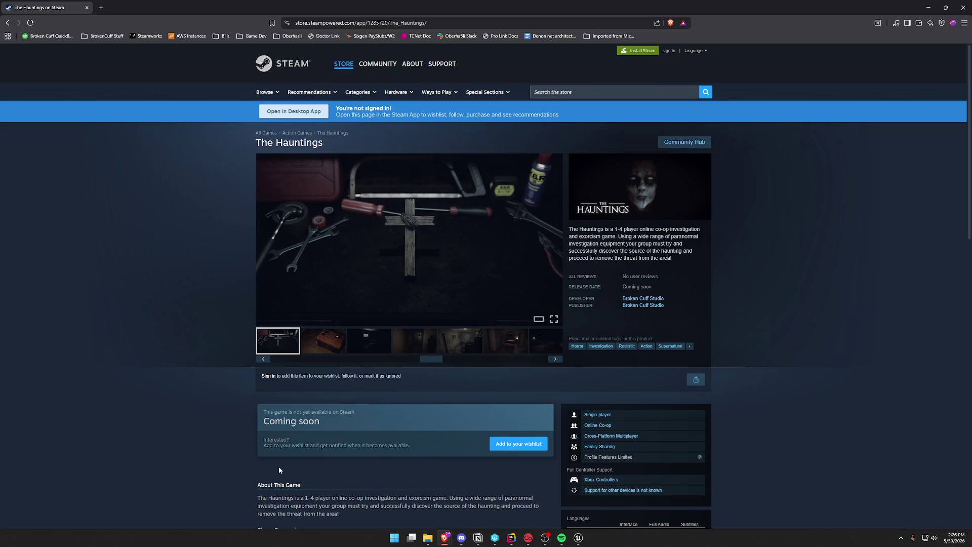
# Step through the remaining thumbnails to the bedroom and darker screenshots.
pyautogui.click(324, 340)
pyautogui.click(369, 340)
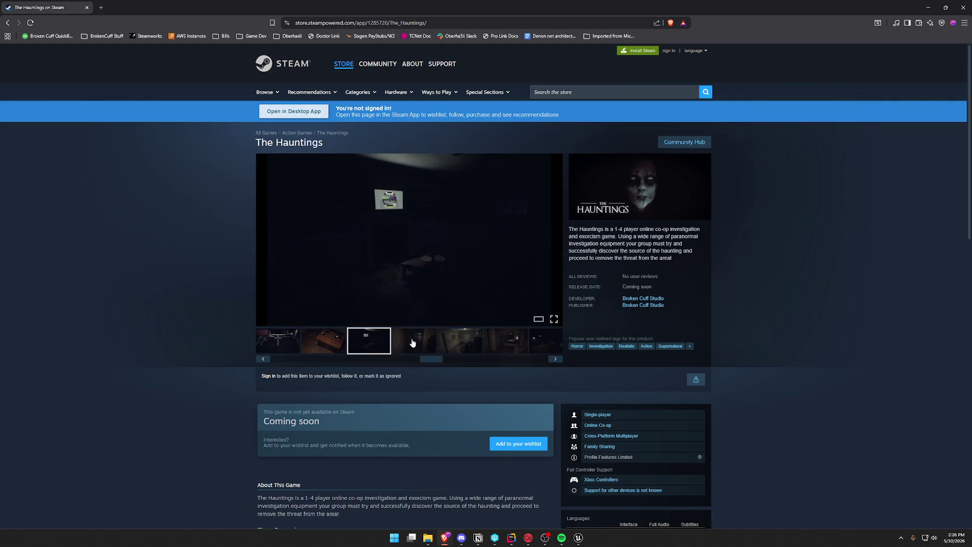
pyautogui.click(414, 340)
pyautogui.click(444, 346)
pyautogui.moveTo(438, 360)
pyautogui.mouseDown()
pyautogui.moveTo(483, 362)
pyautogui.moveTo(333, 351)
pyautogui.moveTo(159, 287)
pyautogui.mouseUp()
pyautogui.click(444, 342)
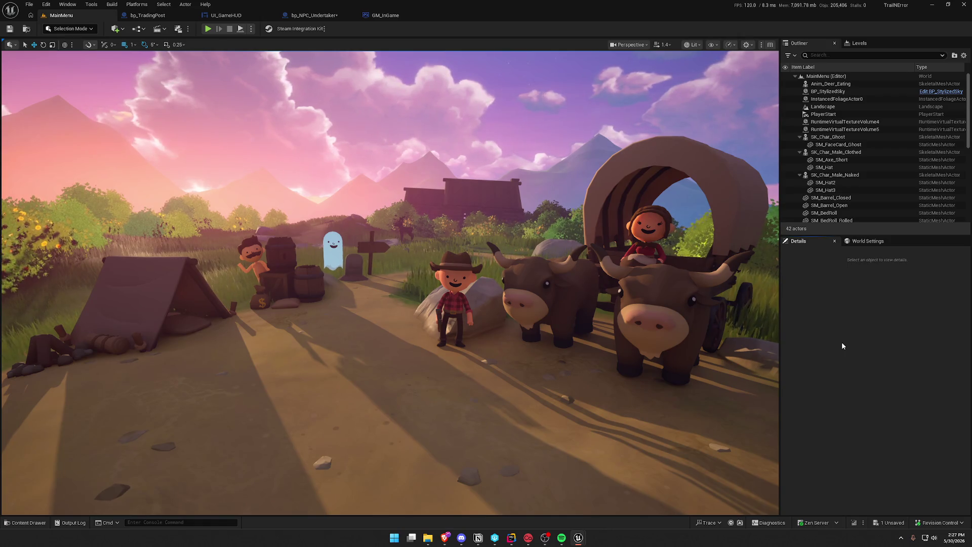
# Open the Content Drawer to view UI_GameHUD, UI_PlayerStatus and UI_StatusBar, then dismiss it.
pyautogui.hotkey('ctrl', 'space')
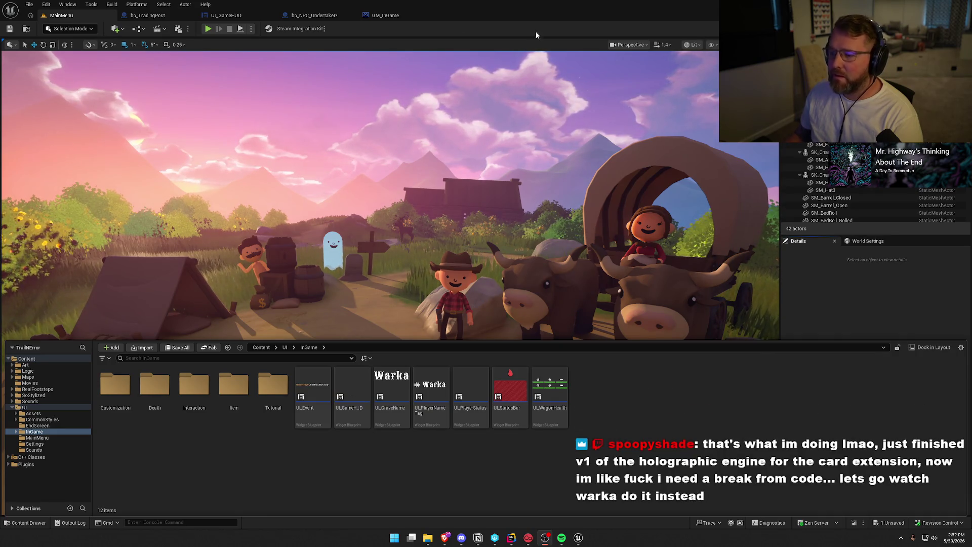
pyautogui.click(894, 297)
# Save bp_NPC_Undertaker, then switch to Rider and build the game project.
pyautogui.hotkey('ctrl', 'shift', 's')
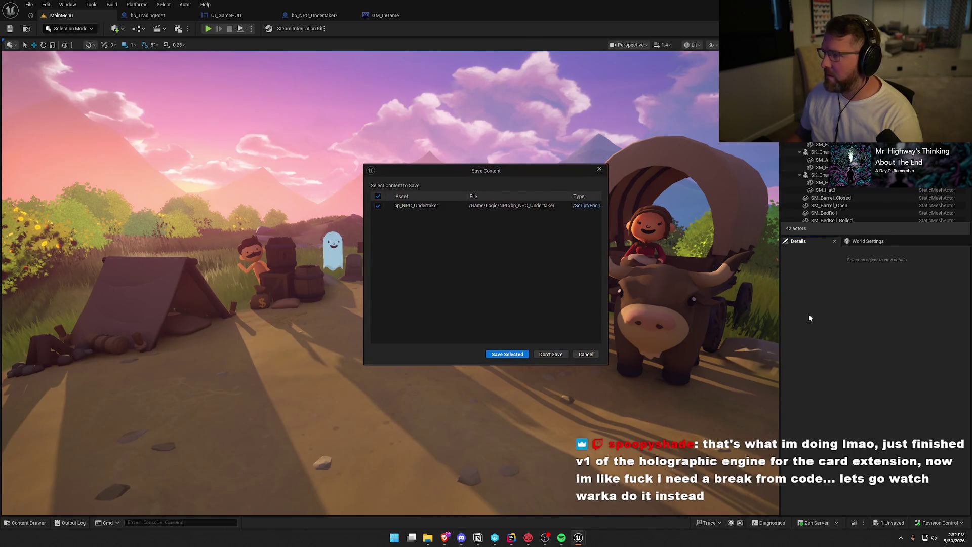
pyautogui.click(507, 357)
pyautogui.hotkey('alt', 'Tab')
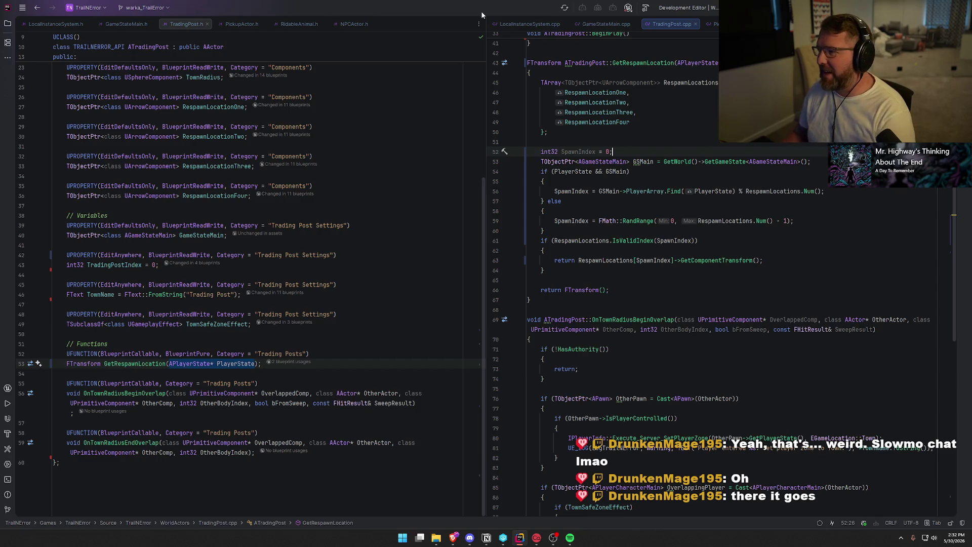
pyautogui.hotkey('ctrl', 'shift', 'b')
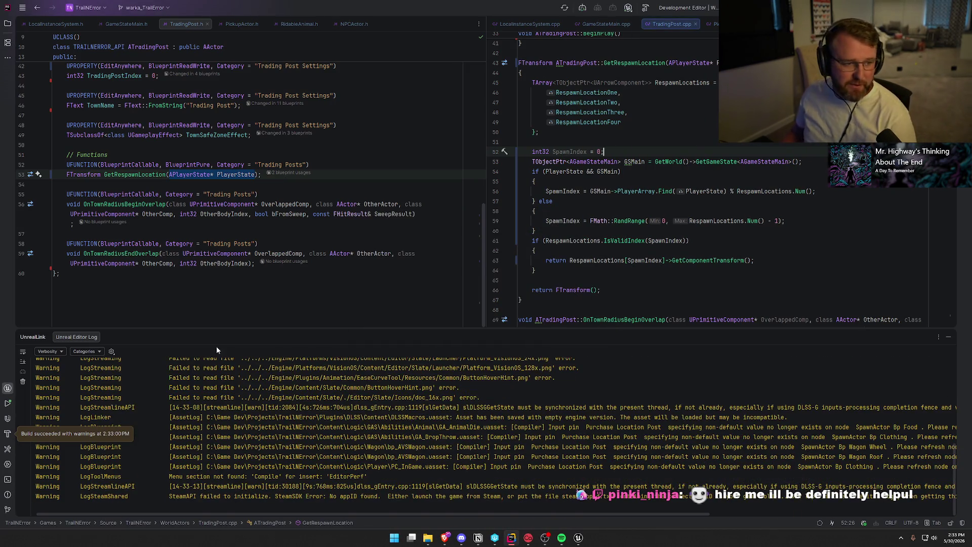
# Hide the UnrealLink log panel in Rider so the TradingPost code fills the window.
pyautogui.click(949, 337)
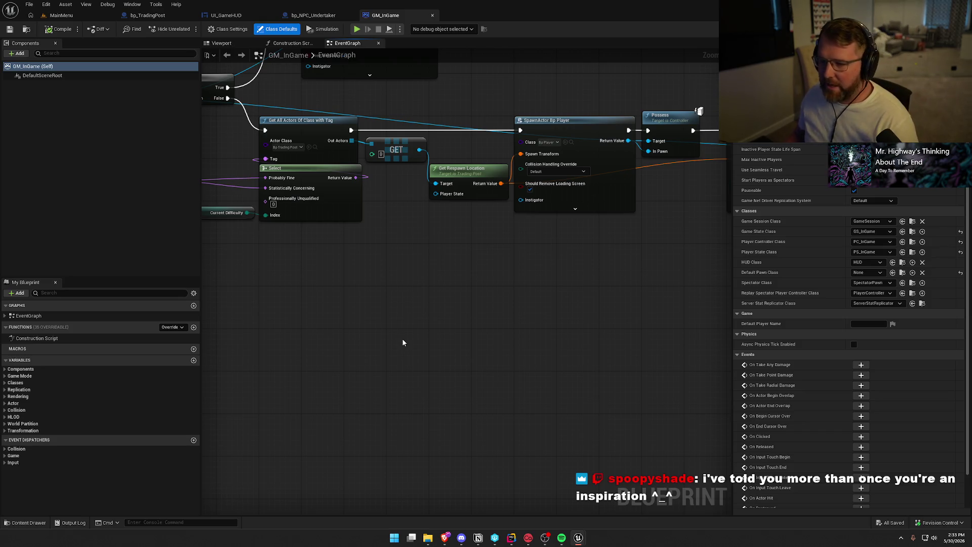
# Move Local Instance System down, tuck Current Difficulty under Checkpoint Index, and shift the four nodes toward Select.
pyautogui.moveTo(375, 334)
pyautogui.mouseDown()
pyautogui.moveTo(521, 397)
pyautogui.moveTo(375, 394)
pyautogui.moveTo(442, 465)
pyautogui.moveTo(426, 402)
pyautogui.moveTo(383, 434)
pyautogui.moveTo(278, 397)
pyautogui.moveTo(233, 397)
pyautogui.moveTo(501, 383)
pyautogui.mouseUp()
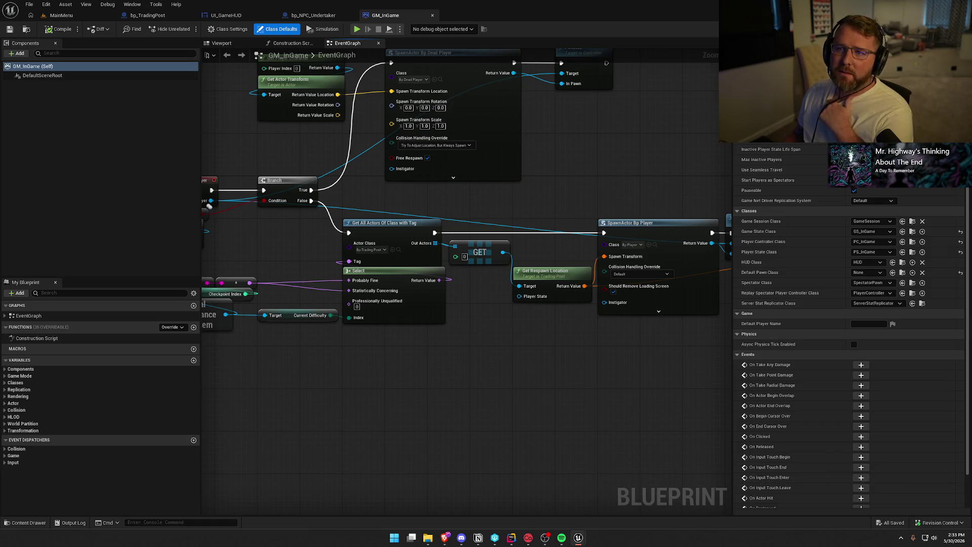
pyautogui.moveTo(505, 430)
pyautogui.mouseDown()
pyautogui.moveTo(541, 418)
pyautogui.moveTo(447, 373)
pyautogui.moveTo(339, 364)
pyautogui.moveTo(427, 385)
pyautogui.mouseUp()
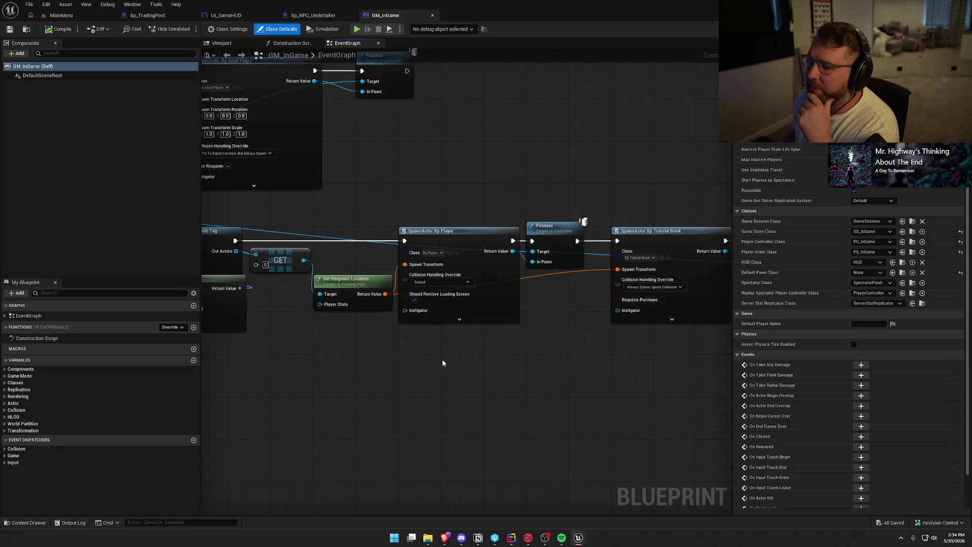
pyautogui.moveTo(442, 359)
pyautogui.mouseDown()
pyautogui.moveTo(496, 363)
pyautogui.moveTo(521, 302)
pyautogui.moveTo(423, 323)
pyautogui.moveTo(497, 318)
pyautogui.moveTo(457, 318)
pyautogui.moveTo(481, 336)
pyautogui.mouseUp()
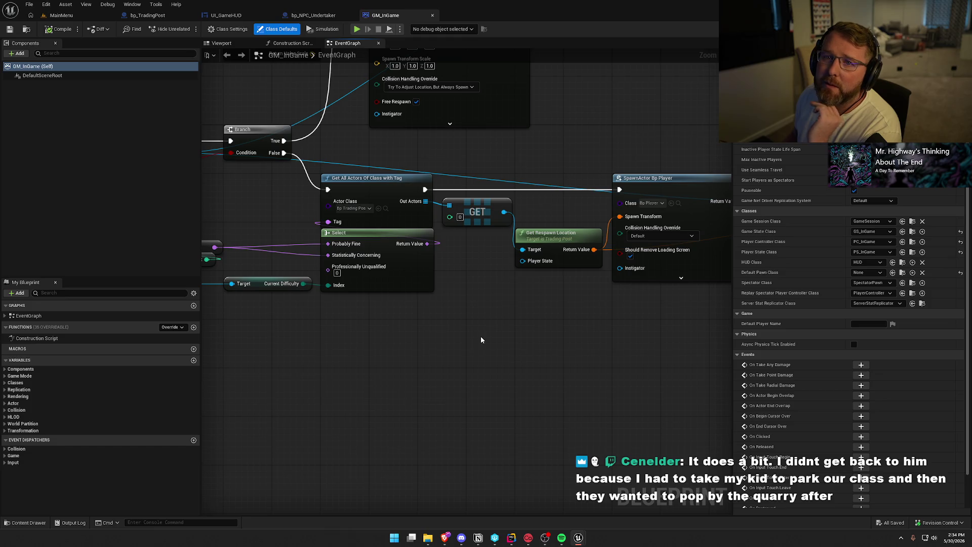
pyautogui.moveTo(485, 334)
pyautogui.mouseDown()
pyautogui.moveTo(530, 346)
pyautogui.moveTo(596, 276)
pyautogui.mouseUp()
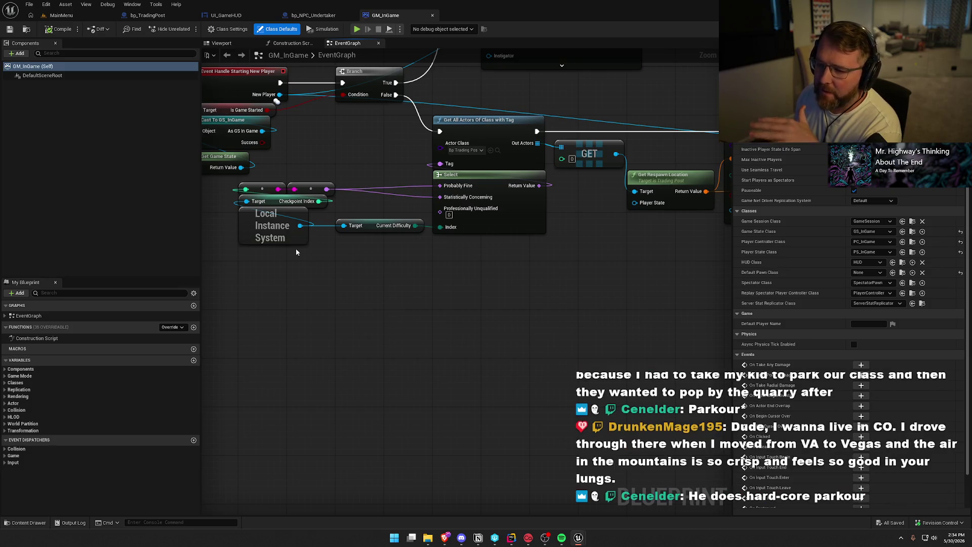
pyautogui.moveTo(277, 228); pyautogui.dragTo(276, 246)
pyautogui.moveTo(354, 228); pyautogui.dragTo(257, 216)
pyautogui.moveTo(269, 253); pyautogui.dragTo(269, 247)
pyautogui.moveTo(320, 292)
pyautogui.mouseDown()
pyautogui.moveTo(294, 287)
pyautogui.moveTo(246, 190)
pyautogui.mouseUp()
pyautogui.moveTo(267, 247); pyautogui.dragTo(364, 246)
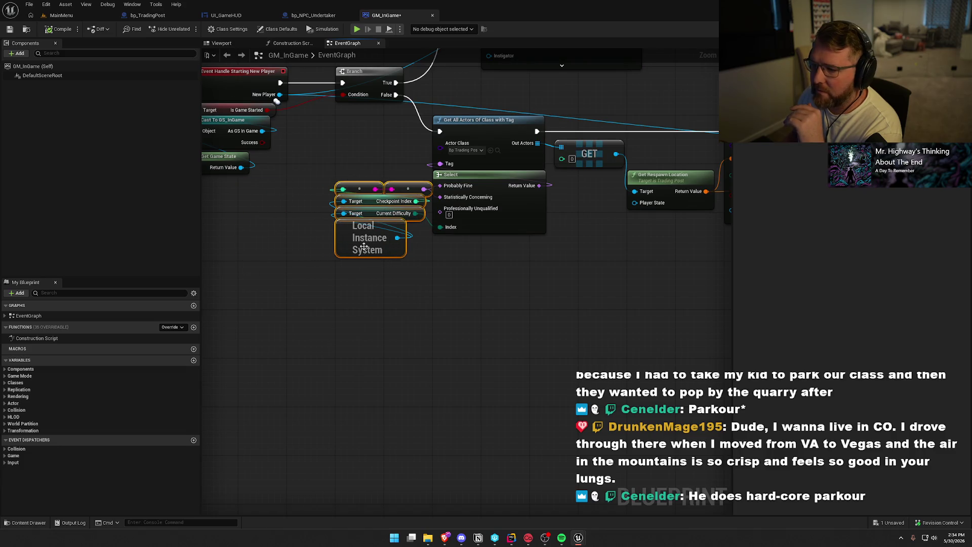
# Move the four nodes together with the Select node leftward, then compile and save GM_InGame.
pyautogui.click(416, 289)
pyautogui.moveTo(471, 310); pyautogui.dragTo(337, 184)
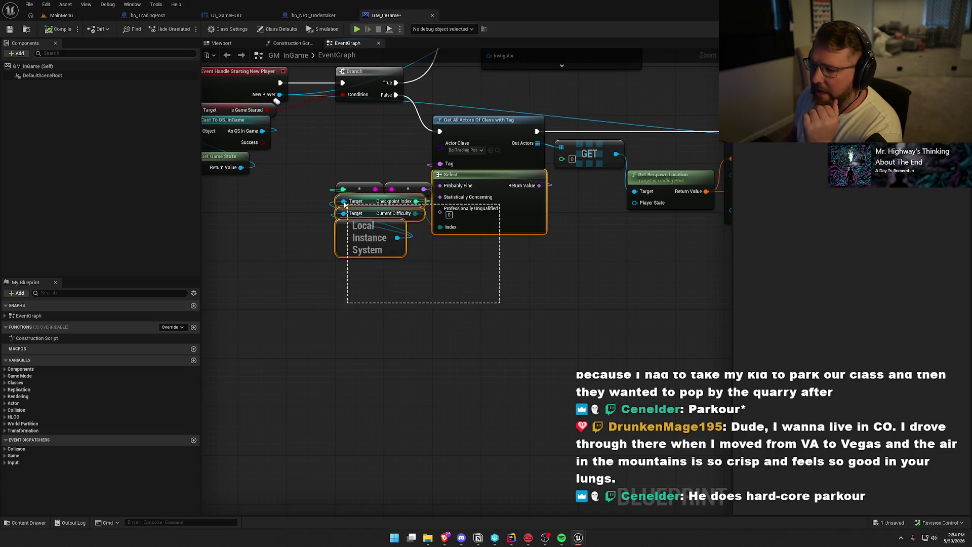
pyautogui.moveTo(601, 188)
pyautogui.mouseDown()
pyautogui.moveTo(516, 175)
pyautogui.moveTo(454, 193)
pyautogui.moveTo(465, 188)
pyautogui.mouseUp()
pyautogui.click(557, 289)
pyautogui.click(469, 150)
pyautogui.moveTo(470, 151); pyautogui.dragTo(431, 224)
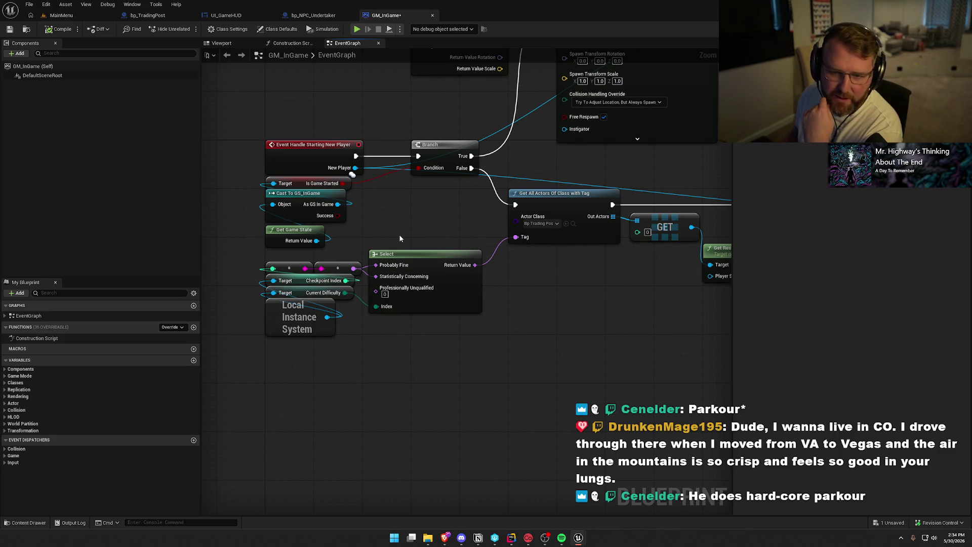
pyautogui.moveTo(400, 239); pyautogui.dragTo(115, 222)
pyautogui.moveTo(346, 359)
pyautogui.mouseDown()
pyautogui.moveTo(367, 350)
pyautogui.moveTo(551, 354)
pyautogui.mouseUp()
pyautogui.hotkey('ctrl', 's')
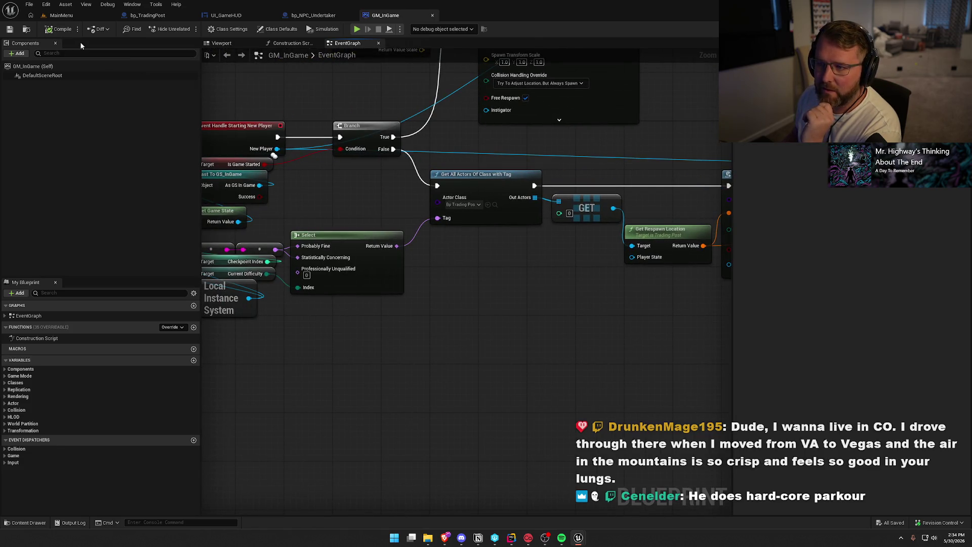
# Line up the GET node and Get Respawn Location, then select the player spawn and Possess nodes.
pyautogui.moveTo(480, 353)
pyautogui.mouseDown()
pyautogui.moveTo(545, 364)
pyautogui.moveTo(491, 354)
pyautogui.moveTo(497, 411)
pyautogui.mouseUp()
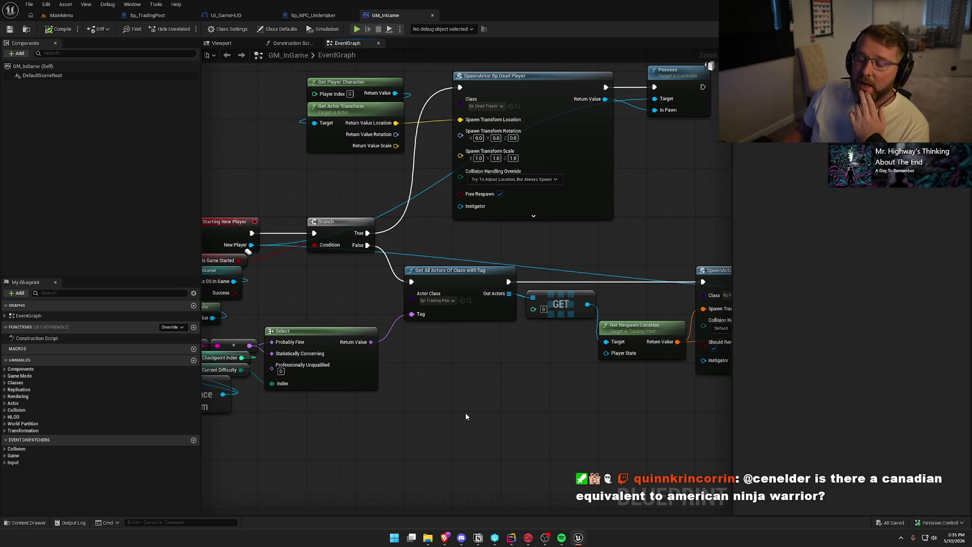
pyautogui.moveTo(466, 416)
pyautogui.mouseDown()
pyautogui.moveTo(545, 370)
pyautogui.moveTo(250, 366)
pyautogui.moveTo(438, 353)
pyautogui.mouseUp()
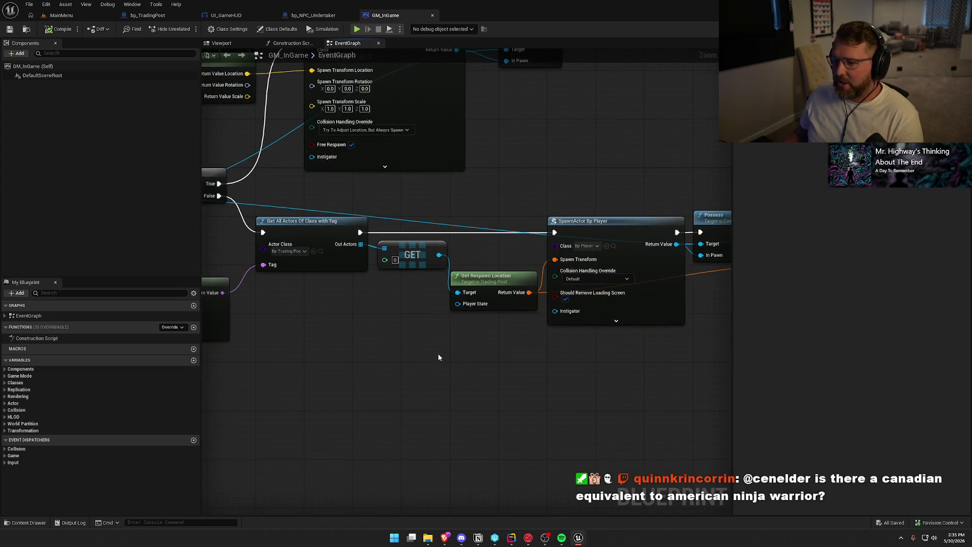
pyautogui.moveTo(412, 253); pyautogui.dragTo(437, 248)
pyautogui.moveTo(462, 347)
pyautogui.mouseDown()
pyautogui.moveTo(405, 352)
pyautogui.moveTo(272, 397)
pyautogui.moveTo(407, 396)
pyautogui.mouseUp()
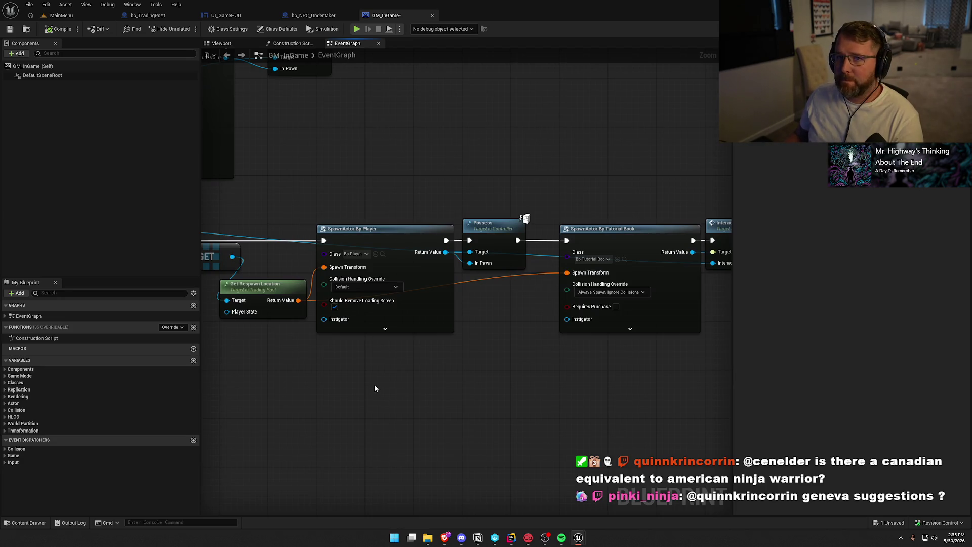
pyautogui.moveTo(351, 380)
pyautogui.mouseDown()
pyautogui.moveTo(473, 283)
pyautogui.moveTo(424, 274)
pyautogui.mouseUp()
pyautogui.moveTo(532, 284); pyautogui.dragTo(304, 274)
pyautogui.scroll(-1, 404, 266)
pyautogui.scroll(2, 360, 395)
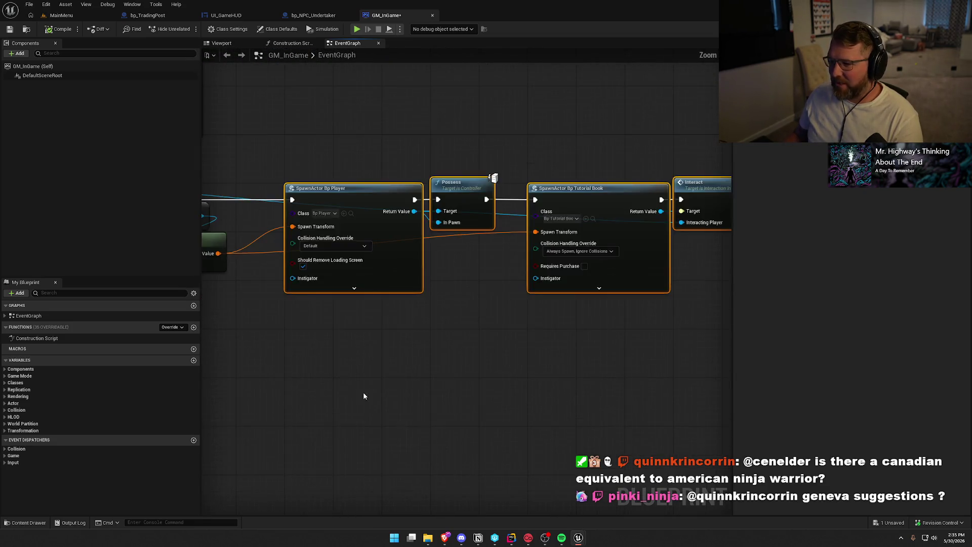
pyautogui.moveTo(358, 400); pyautogui.dragTo(537, 242)
pyautogui.moveTo(480, 150); pyautogui.dragTo(360, 399)
# Add a Get Player State node off the New Player pin.
pyautogui.rightClick(403, 368)
pyautogui.press('Escape')
pyautogui.moveTo(417, 257)
pyautogui.mouseDown()
pyautogui.moveTo(294, 306)
pyautogui.moveTo(545, 338)
pyautogui.moveTo(520, 312)
pyautogui.mouseUp()
pyautogui.moveTo(465, 241)
pyautogui.mouseDown()
pyautogui.moveTo(387, 269)
pyautogui.moveTo(491, 294)
pyautogui.mouseUp()
pyautogui.moveTo(292, 171)
pyautogui.mouseDown()
pyautogui.moveTo(377, 195)
pyautogui.moveTo(461, 278)
pyautogui.mouseUp()
pyautogui.write('get playe')
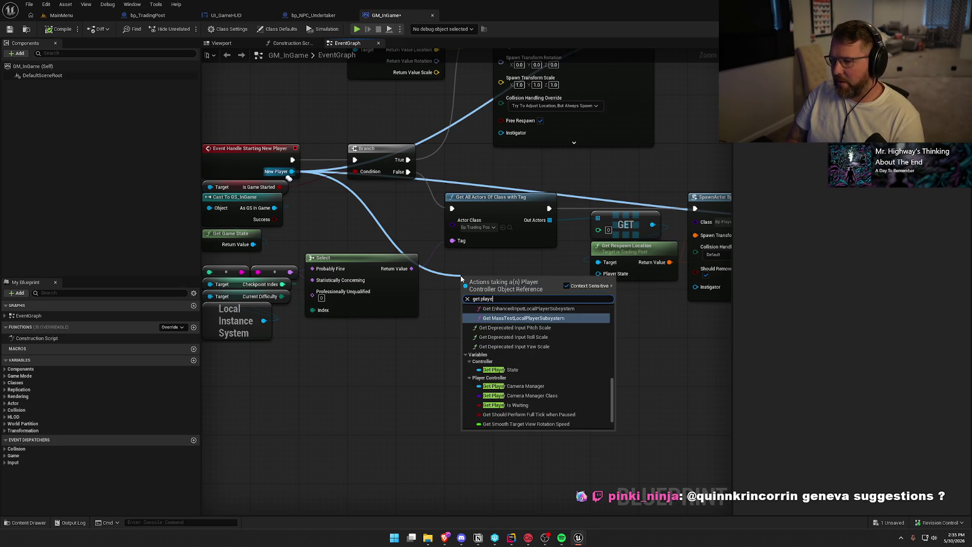
pyautogui.write('r state')
pyautogui.press('Return')
# Wire Player State into Get Respawn Location's Player State pin and compile GM_InGame.
pyautogui.moveTo(461, 276)
pyautogui.mouseDown()
pyautogui.moveTo(525, 276)
pyautogui.moveTo(492, 277)
pyautogui.moveTo(497, 271)
pyautogui.mouseUp()
pyautogui.moveTo(563, 272); pyautogui.dragTo(598, 274)
pyautogui.moveTo(615, 337); pyautogui.dragTo(419, 326)
pyautogui.click(48, 29)
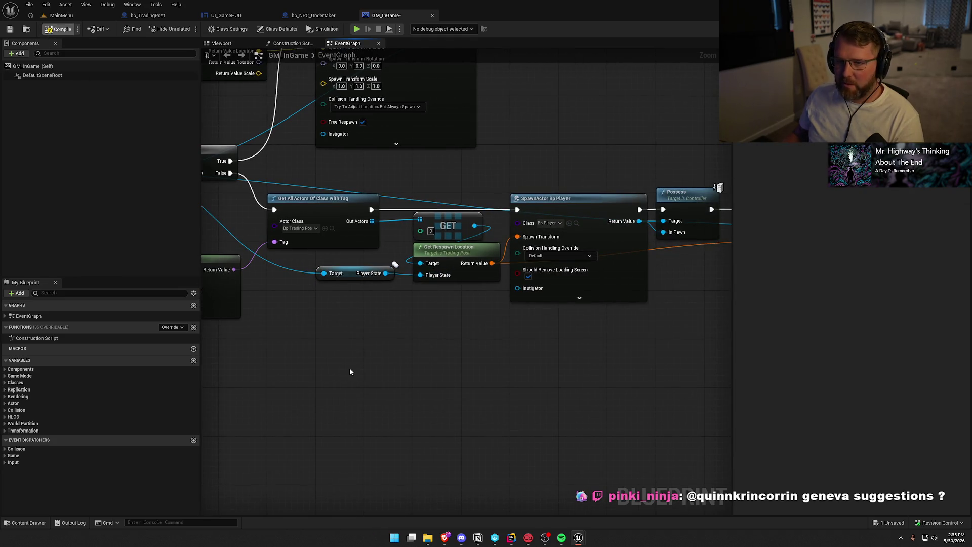
pyautogui.moveTo(423, 370)
pyautogui.mouseDown()
pyautogui.moveTo(254, 391)
pyautogui.moveTo(543, 399)
pyautogui.moveTo(576, 388)
pyautogui.mouseUp()
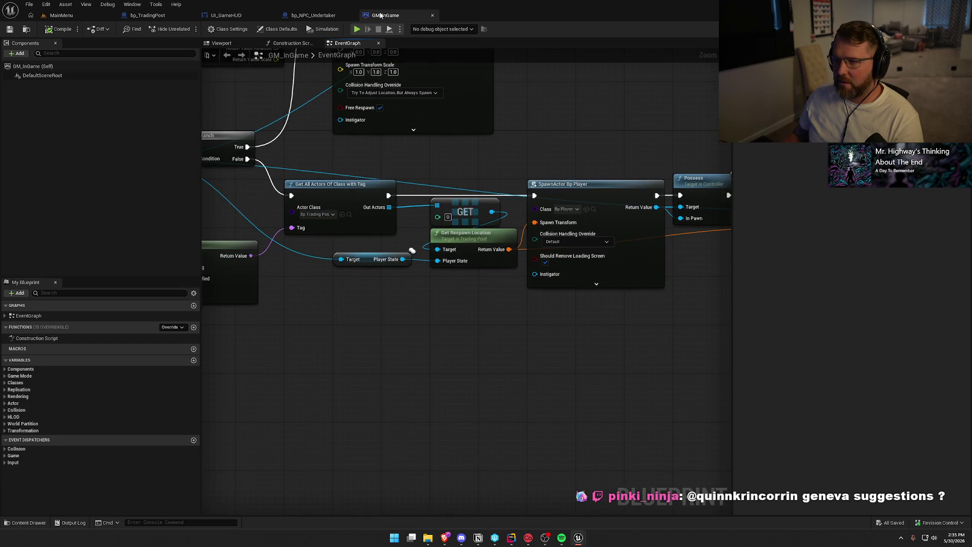
pyautogui.click(314, 15)
# Pan across the Undertaker EventGraph, from Get All Actors and Is Not Empty to Possess and Destroy Actor.
pyautogui.moveTo(442, 382); pyautogui.dragTo(510, 467)
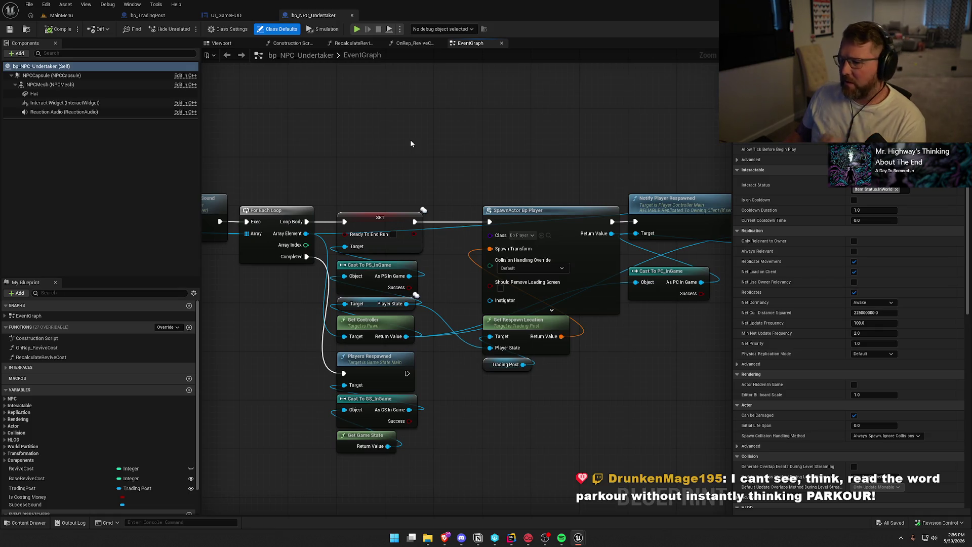
pyautogui.moveTo(410, 142); pyautogui.dragTo(483, 112)
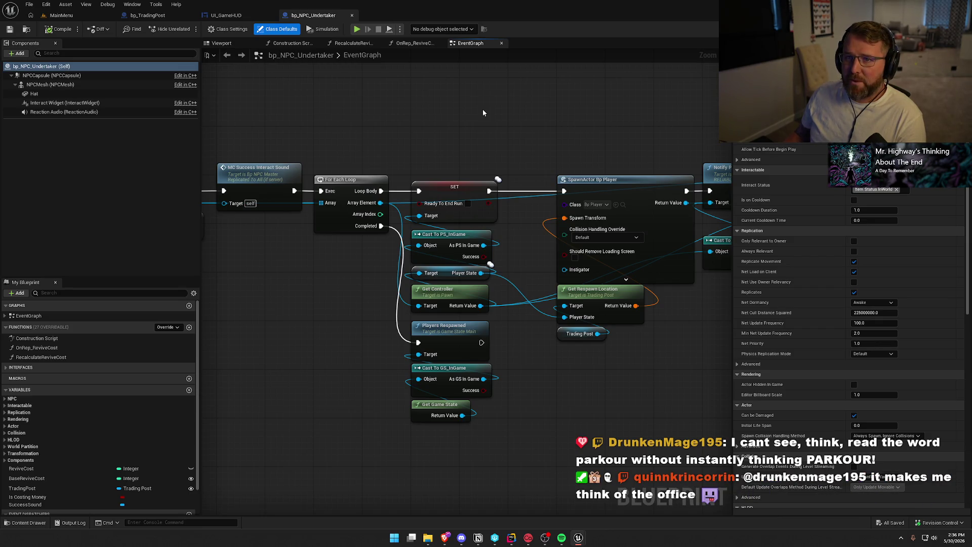
pyautogui.moveTo(415, 108)
pyautogui.mouseDown()
pyautogui.moveTo(673, 105)
pyautogui.moveTo(696, 117)
pyautogui.moveTo(760, 122)
pyautogui.mouseUp()
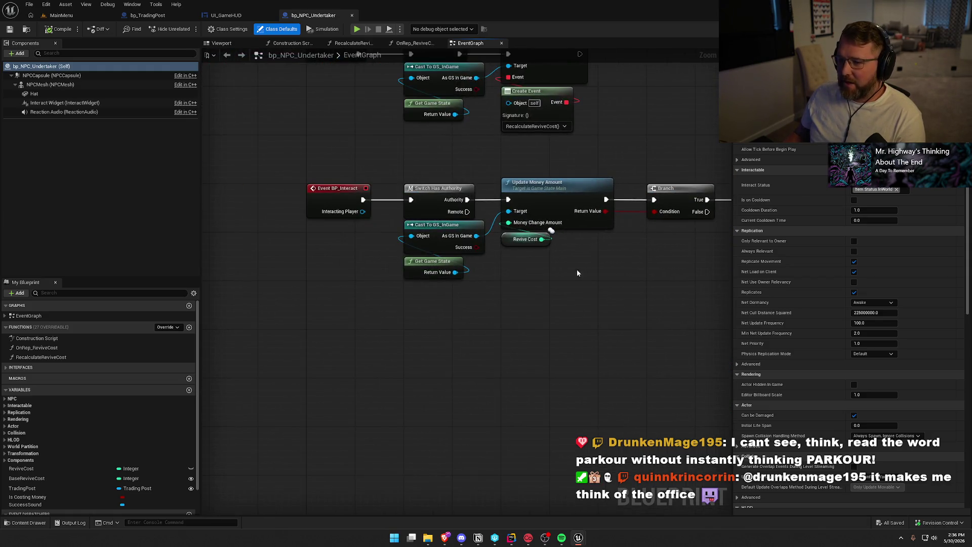
pyautogui.moveTo(588, 296); pyautogui.dragTo(410, 297)
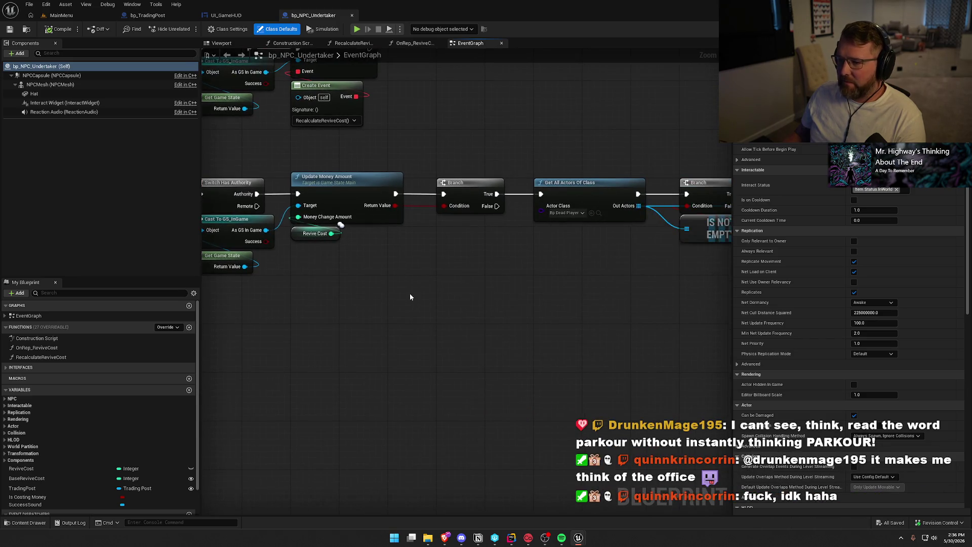
pyautogui.moveTo(555, 319)
pyautogui.mouseDown()
pyautogui.moveTo(446, 264)
pyautogui.moveTo(365, 197)
pyautogui.moveTo(347, 92)
pyautogui.moveTo(341, 348)
pyautogui.moveTo(679, 362)
pyautogui.moveTo(527, 349)
pyautogui.moveTo(400, 280)
pyautogui.mouseUp()
# Inspect the Update Money Amount group and the For Each Loop and SpawnActor nodes, then close bp_NPC_Undertaker.
pyautogui.moveTo(216, 200)
pyautogui.mouseDown()
pyautogui.moveTo(429, 321)
pyautogui.moveTo(188, 296)
pyautogui.mouseUp()
pyautogui.moveTo(729, 355); pyautogui.dragTo(591, 356)
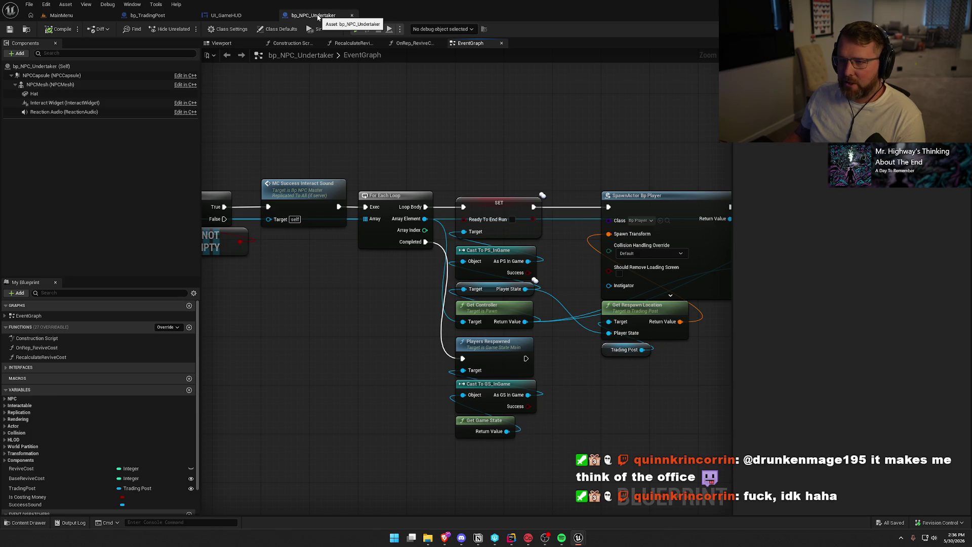
pyautogui.middleClick(318, 15)
pyautogui.click(29, 523)
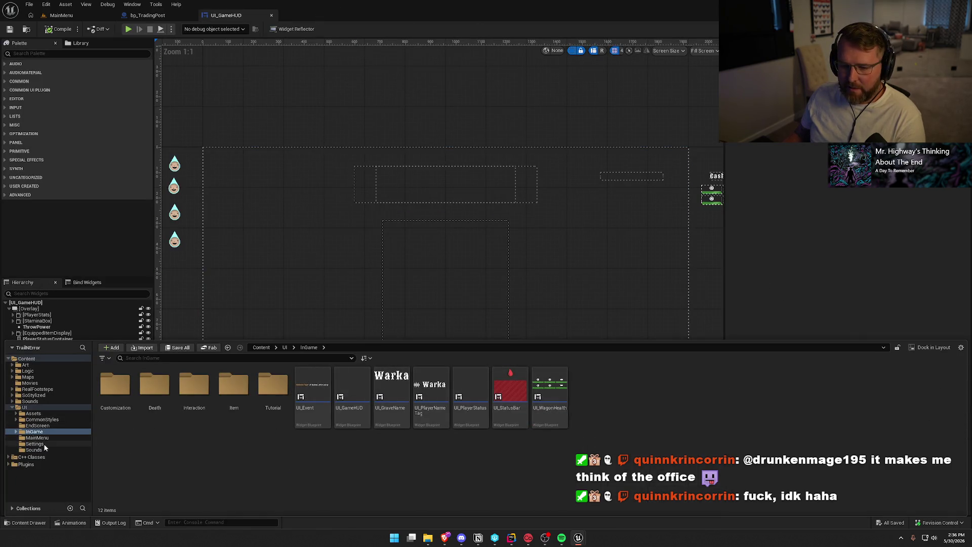
# Open the TrailMap level from the Maps folder and switch to its level view.
pyautogui.click(27, 377)
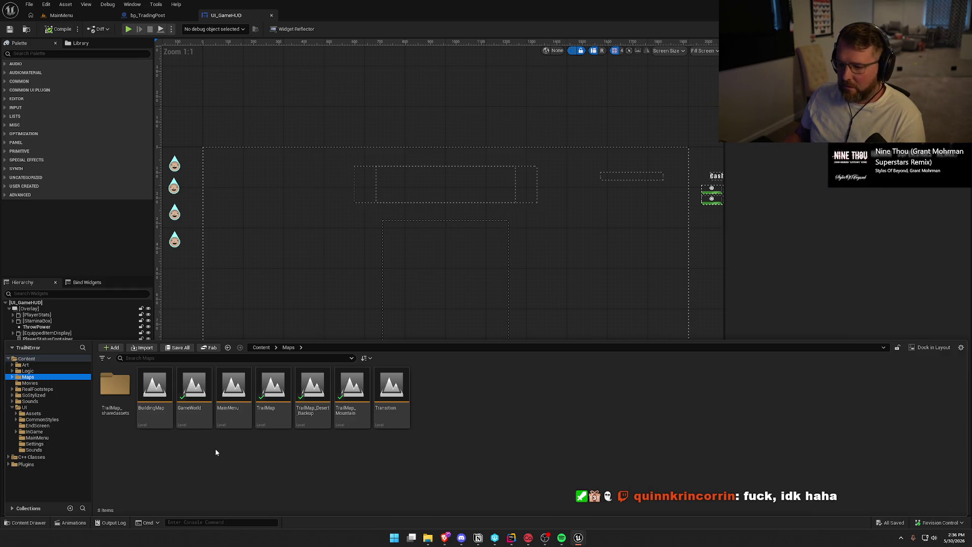
pyautogui.doubleClick(273, 389)
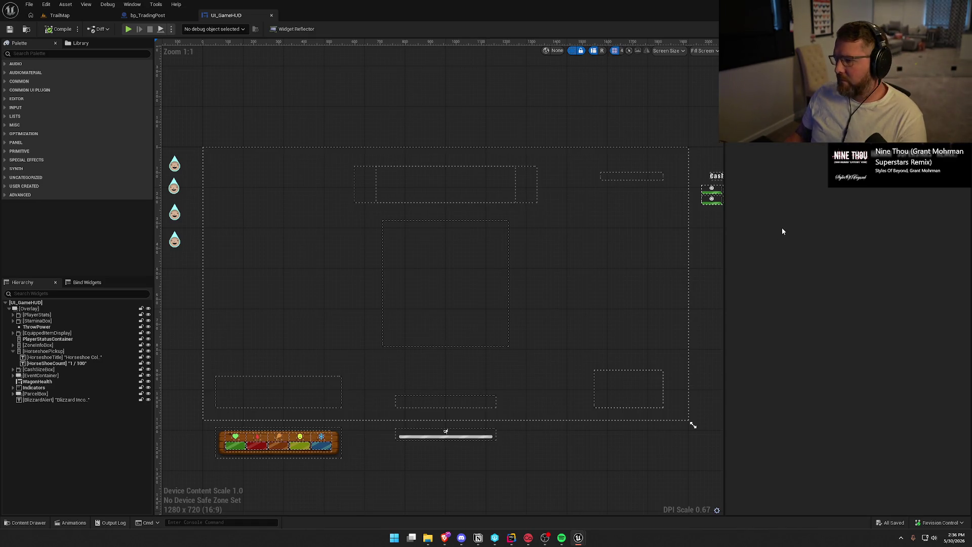
pyautogui.click(57, 16)
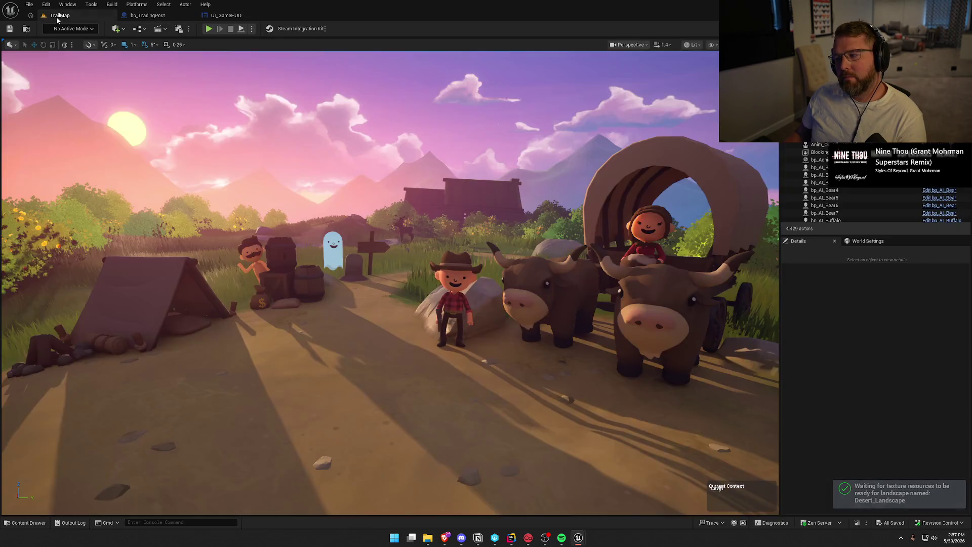
# Select the store crate, open bp_StoreCrate with Ctrl+E, compile it, and jump to the flagged node.
pyautogui.moveTo(349, 278)
pyautogui.mouseDown()
pyautogui.moveTo(324, 269)
pyautogui.moveTo(309, 203)
pyautogui.moveTo(382, 278)
pyautogui.moveTo(385, 261)
pyautogui.mouseUp()
pyautogui.click(385, 261)
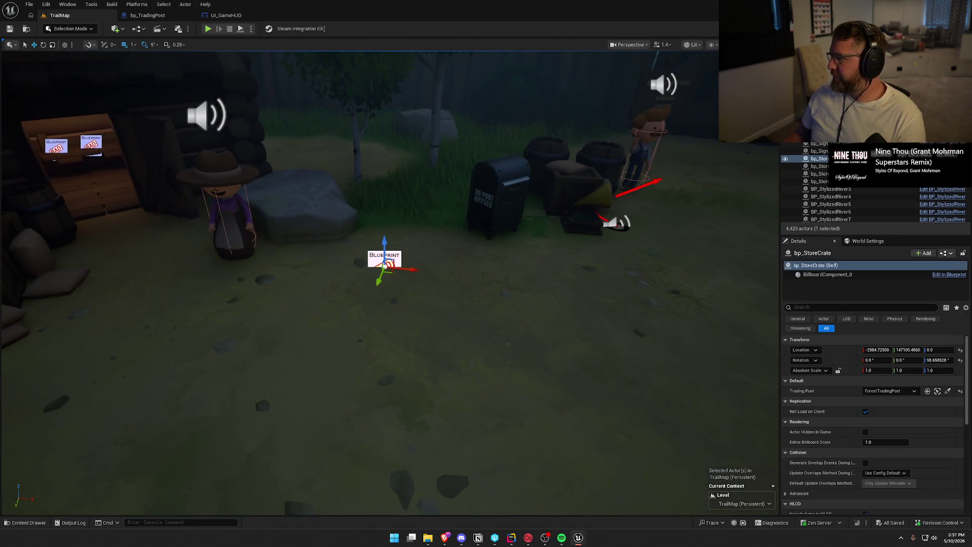
pyautogui.hotkey('ctrl', 'e')
pyautogui.click(58, 29)
pyautogui.click(276, 436)
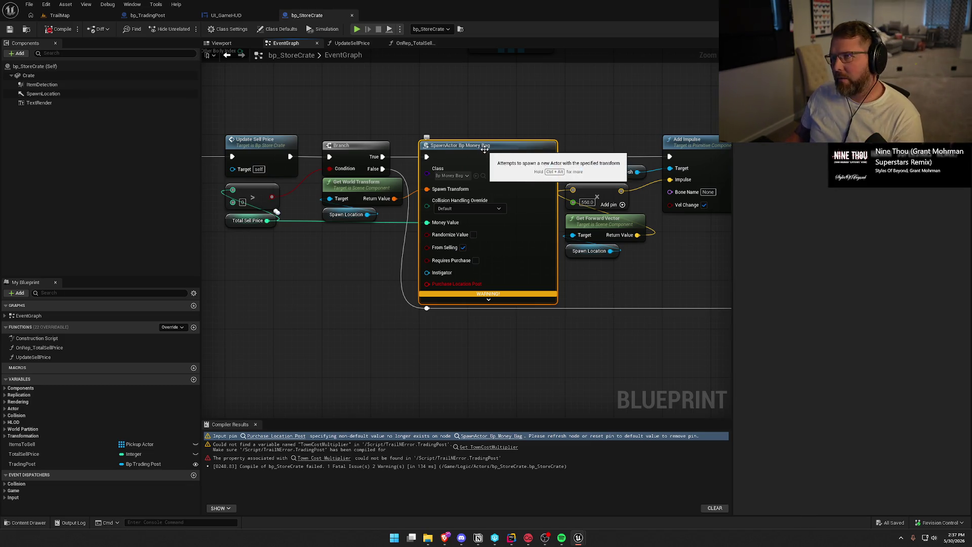
# Pan through the selling sequence: Sell Items event, loop, Destroy Actor, CLEAR and SET w/ Notify nodes.
pyautogui.moveTo(433, 333); pyautogui.dragTo(445, 332)
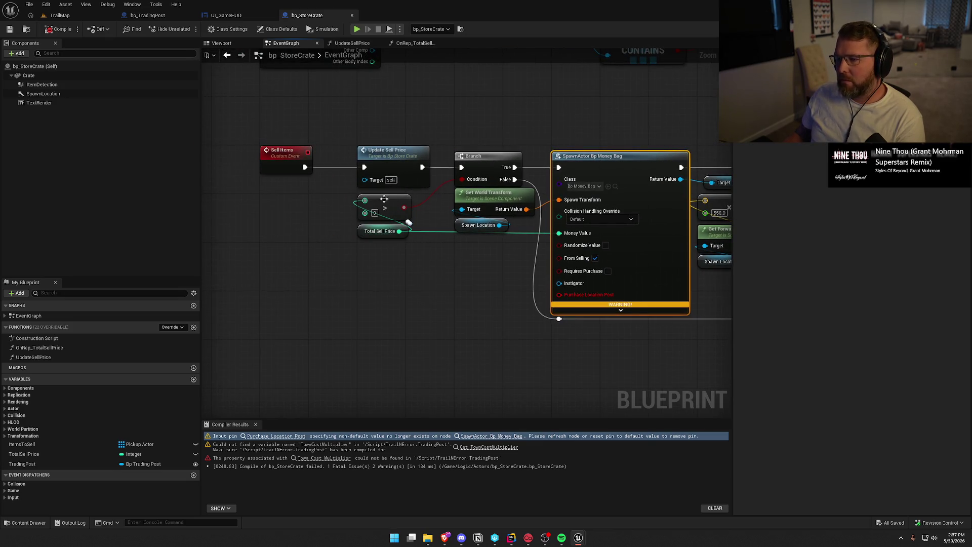
pyautogui.click(460, 302)
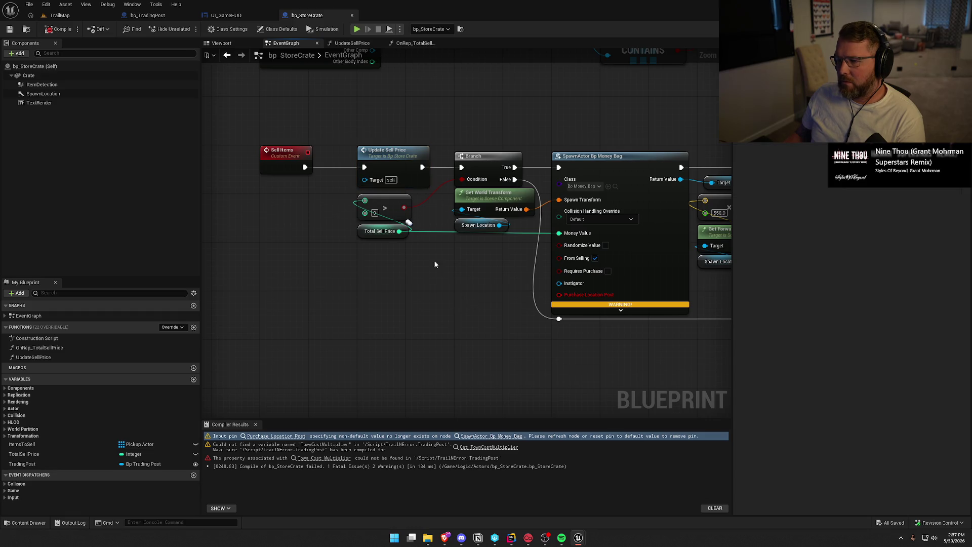
pyautogui.moveTo(493, 268); pyautogui.dragTo(296, 239)
pyautogui.moveTo(416, 304); pyautogui.dragTo(299, 299)
pyautogui.moveTo(476, 329); pyautogui.dragTo(372, 332)
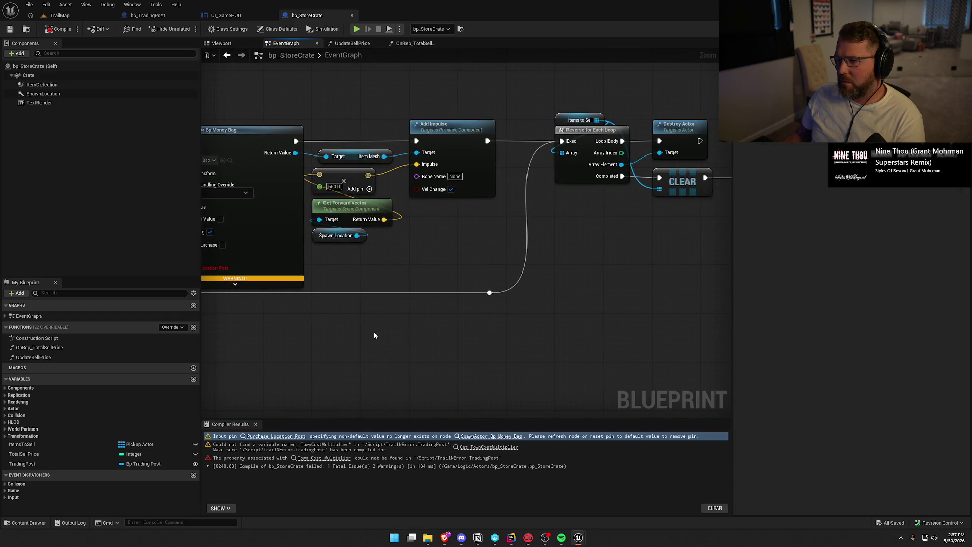
pyautogui.moveTo(440, 331); pyautogui.dragTo(279, 338)
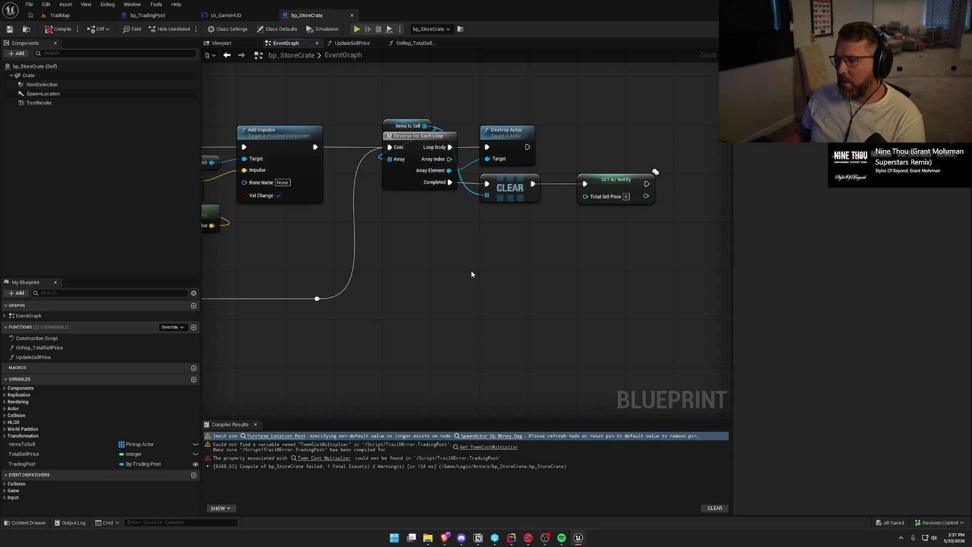
pyautogui.scroll(-2, 405, 281)
pyautogui.moveTo(405, 281); pyautogui.dragTo(530, 274)
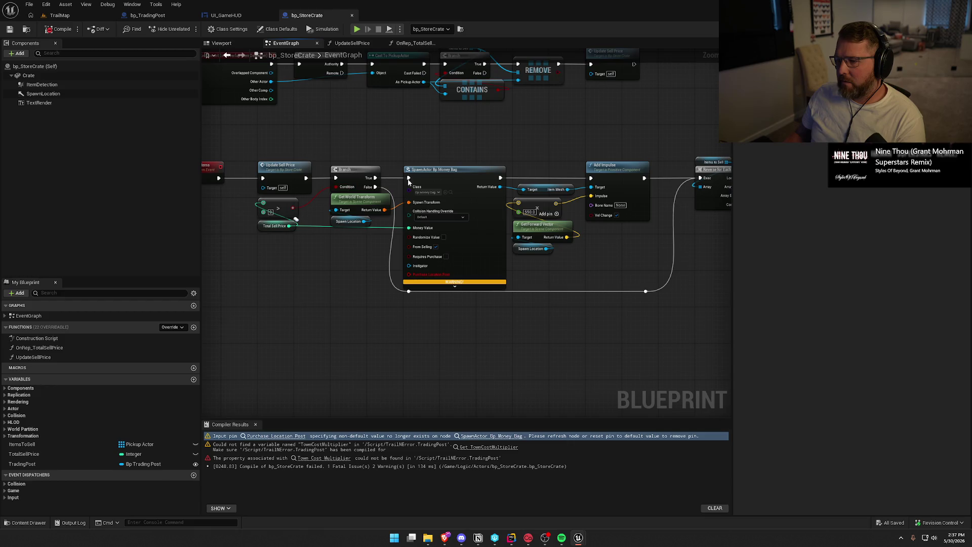
pyautogui.moveTo(620, 251)
pyautogui.mouseDown()
pyautogui.moveTo(386, 272)
pyautogui.moveTo(449, 260)
pyautogui.mouseUp()
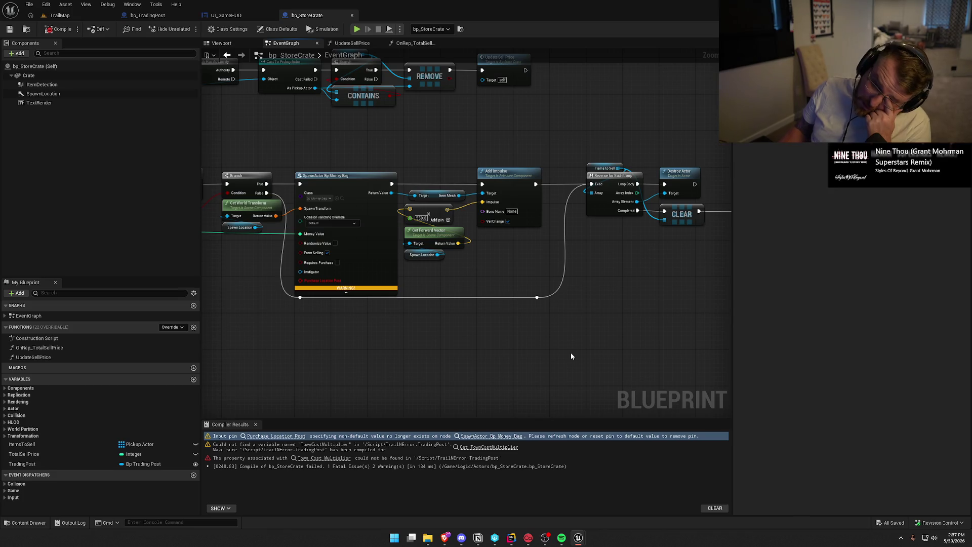
pyautogui.moveTo(590, 338); pyautogui.dragTo(408, 317)
pyautogui.moveTo(657, 237); pyautogui.dragTo(427, 141)
pyautogui.click(427, 141)
# Return to the SpawnActor section, reviewing the Branch, Update Sell Price, SpawnActor and Add Impulse nodes.
pyautogui.moveTo(494, 275); pyautogui.dragTo(607, 279)
pyautogui.scroll(1, 461, 250)
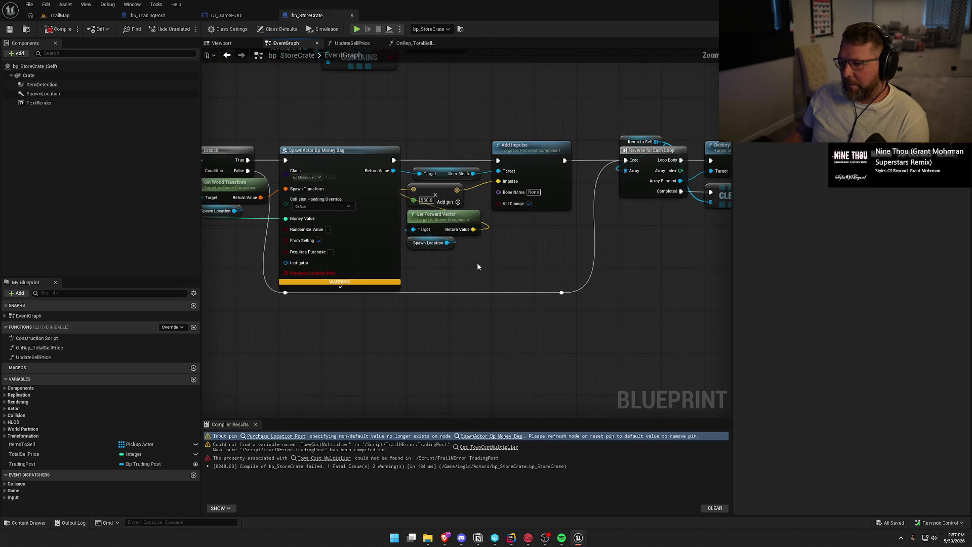
pyautogui.moveTo(476, 263); pyautogui.dragTo(518, 286)
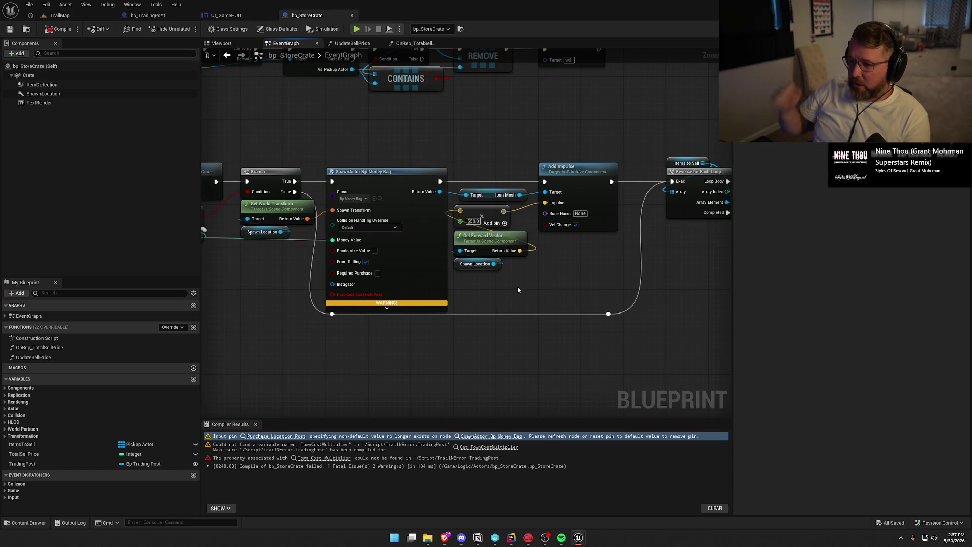
pyautogui.moveTo(505, 296)
pyautogui.mouseDown()
pyautogui.moveTo(697, 302)
pyautogui.moveTo(686, 454)
pyautogui.moveTo(620, 398)
pyautogui.moveTo(604, 295)
pyautogui.mouseUp()
pyautogui.scroll(1, 475, 178)
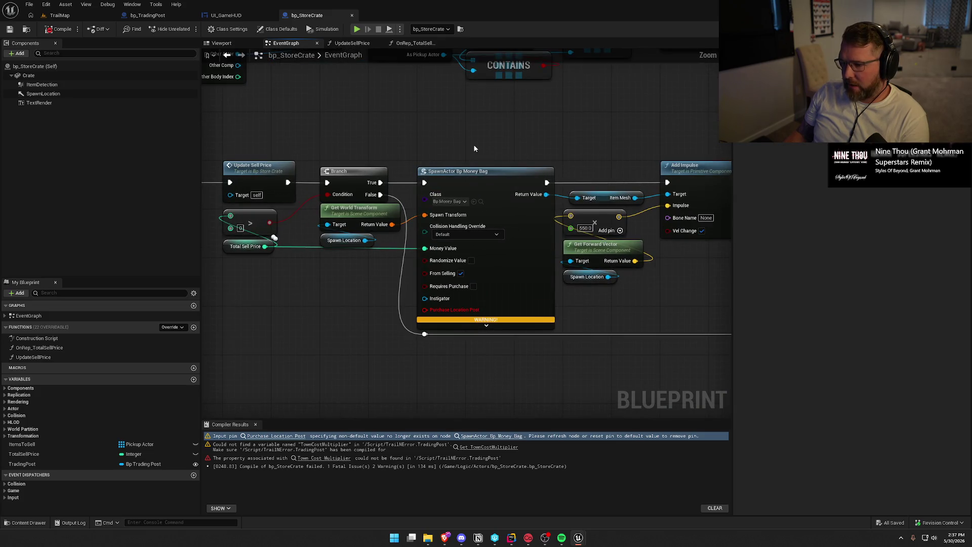
pyautogui.moveTo(475, 150); pyautogui.dragTo(590, 135)
pyautogui.moveTo(516, 132)
pyautogui.mouseDown()
pyautogui.moveTo(381, 130)
pyautogui.moveTo(333, 110)
pyautogui.moveTo(385, 120)
pyautogui.mouseUp()
pyautogui.moveTo(297, 109)
pyautogui.mouseDown()
pyautogui.moveTo(585, 266)
pyautogui.moveTo(483, 260)
pyautogui.moveTo(682, 256)
pyautogui.mouseUp()
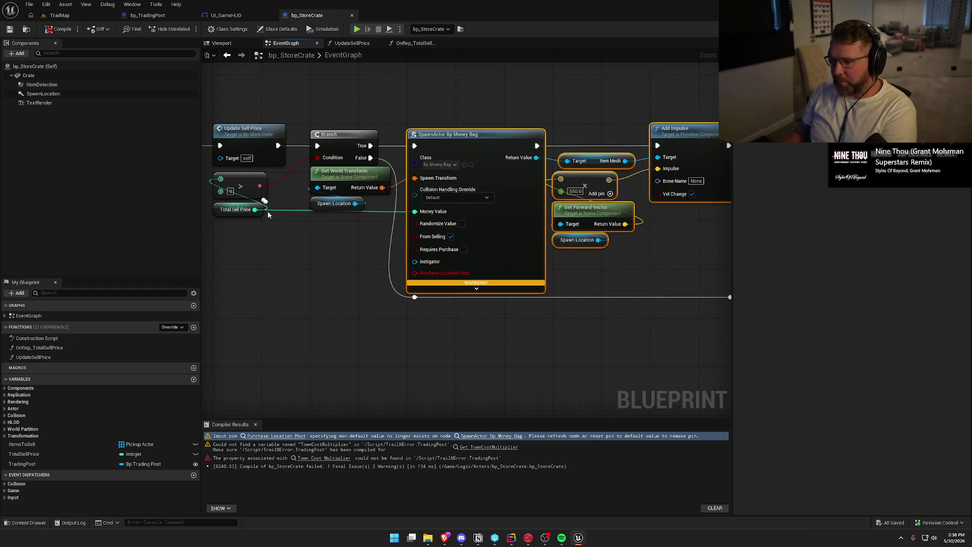
pyautogui.click(336, 300)
# Place a Get Game State node on empty space below the SpawnActor nodes.
pyautogui.rightClick(342, 299)
pyautogui.write('get games')
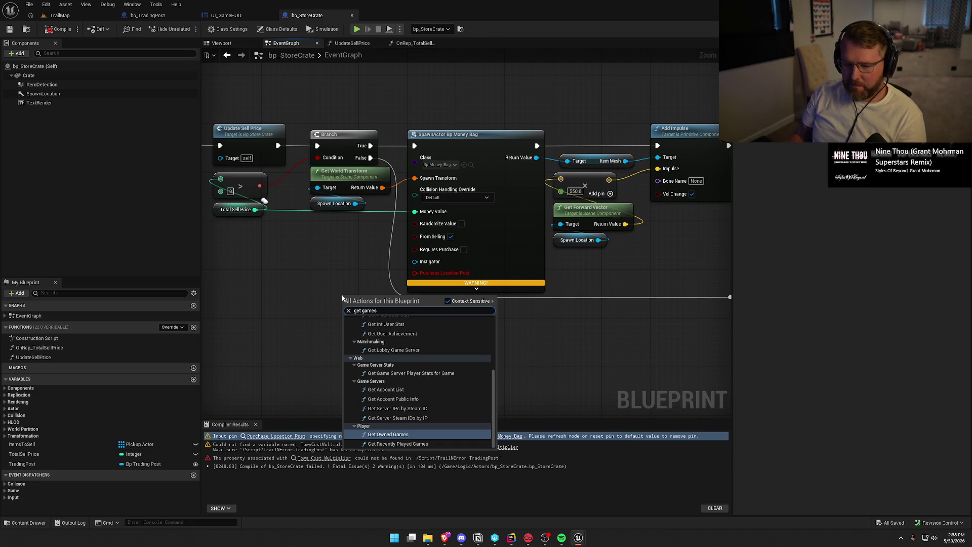
pyautogui.press('BackSpace')
pyautogui.write('state')
pyautogui.press('Return')
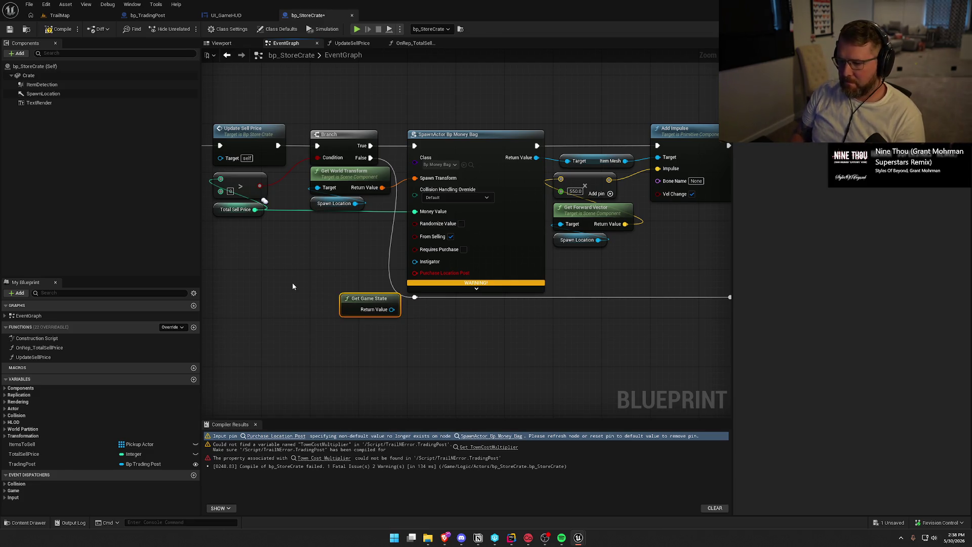
# Add a pure Cast To GS_InGame wired from Get Game State's return value.
pyautogui.moveTo(370, 298)
pyautogui.mouseDown()
pyautogui.moveTo(291, 274)
pyautogui.moveTo(342, 306)
pyautogui.mouseUp()
pyautogui.write('cast to')
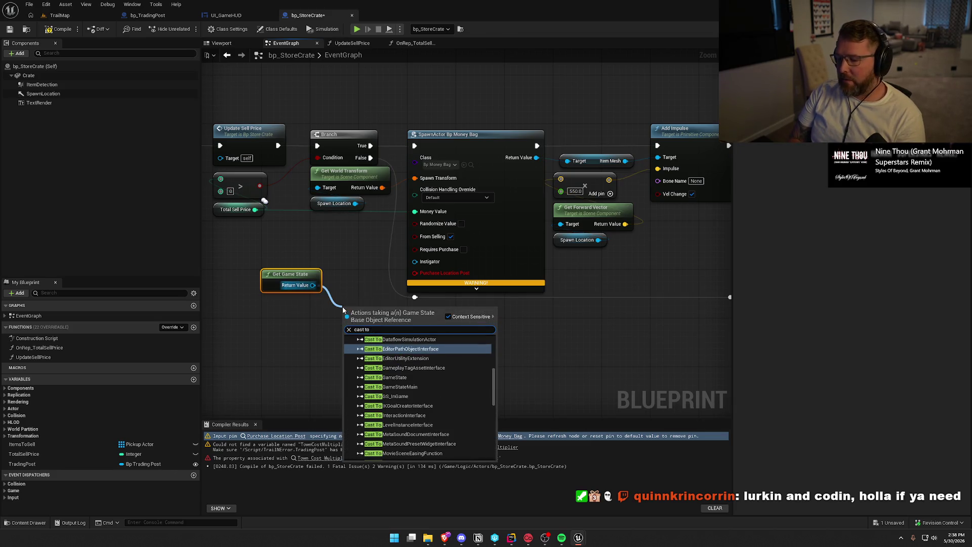
pyautogui.write(' gs')
pyautogui.press('Return')
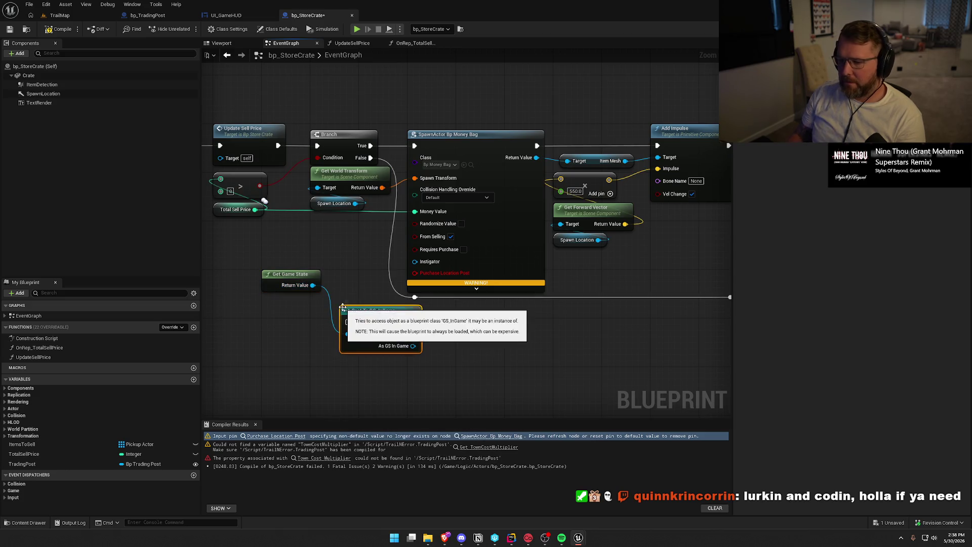
pyautogui.rightClick(365, 315)
pyautogui.click(385, 307)
pyautogui.moveTo(297, 275)
pyautogui.mouseDown()
pyautogui.moveTo(340, 366)
pyautogui.moveTo(377, 344)
pyautogui.moveTo(288, 257)
pyautogui.moveTo(287, 232)
pyautogui.moveTo(364, 295)
pyautogui.moveTo(446, 318)
pyautogui.mouseUp()
pyautogui.keyDown('ctrl'); pyautogui.click(365, 313); pyautogui.keyUp('ctrl')
# Add Update Money Amount off the cast and feed it Total Sell Price.
pyautogui.write('upd')
pyautogui.press('Return')
pyautogui.moveTo(255, 209)
pyautogui.mouseDown()
pyautogui.moveTo(379, 286)
pyautogui.moveTo(434, 353)
pyautogui.moveTo(365, 264)
pyautogui.moveTo(324, 175)
pyautogui.moveTo(332, 167)
pyautogui.mouseUp()
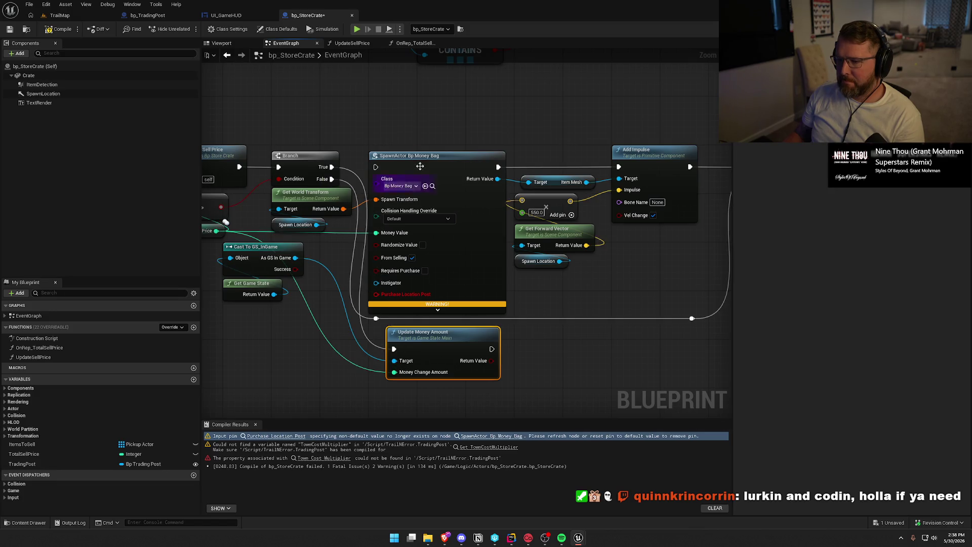
# Delete the SpawnActor and Add Impulse nodes and connect Update Money Amount to the reverse loop.
pyautogui.moveTo(410, 130)
pyautogui.mouseDown()
pyautogui.moveTo(598, 263)
pyautogui.moveTo(639, 278)
pyautogui.mouseUp()
pyautogui.press('Delete')
pyautogui.moveTo(444, 331)
pyautogui.mouseDown()
pyautogui.moveTo(444, 237)
pyautogui.moveTo(426, 140)
pyautogui.mouseUp()
pyautogui.moveTo(310, 239); pyautogui.dragTo(219, 329)
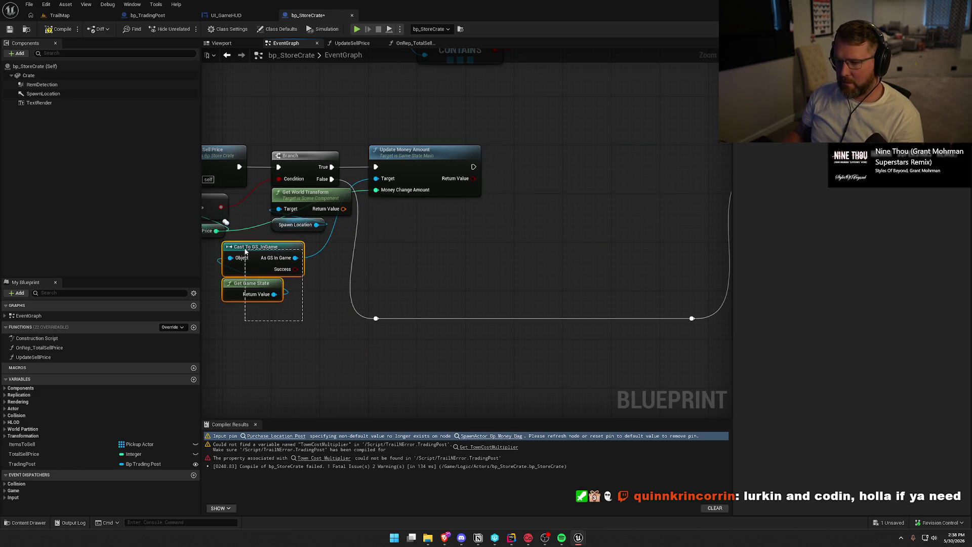
pyautogui.moveTo(248, 247); pyautogui.dragTo(386, 217)
pyautogui.moveTo(521, 225); pyautogui.dragTo(326, 228)
pyautogui.moveTo(279, 170); pyautogui.dragTo(570, 170)
# Tidy the loop, Destroy Actor, CLEAR and SET nodes and reroute wire, then recompile.
pyautogui.moveTo(533, 131)
pyautogui.mouseDown()
pyautogui.moveTo(710, 278)
pyautogui.moveTo(669, 345)
pyautogui.mouseUp()
pyautogui.moveTo(461, 346)
pyautogui.mouseDown()
pyautogui.moveTo(298, 302)
pyautogui.moveTo(240, 304)
pyautogui.mouseUp()
pyautogui.moveTo(577, 167); pyautogui.dragTo(331, 163)
pyautogui.click(328, 237)
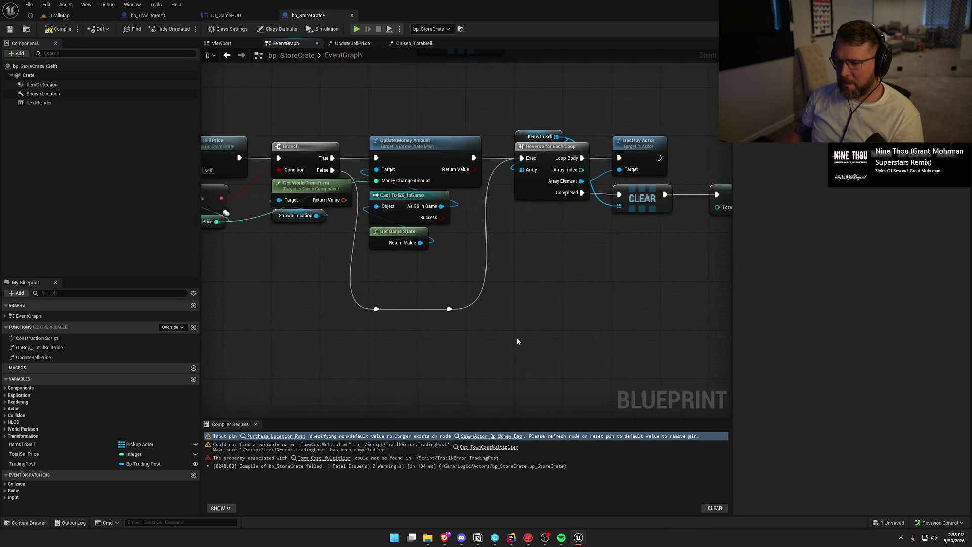
pyautogui.moveTo(311, 333); pyautogui.dragTo(400, 317)
pyautogui.moveTo(333, 335); pyautogui.dragTo(333, 280)
pyautogui.click(361, 330)
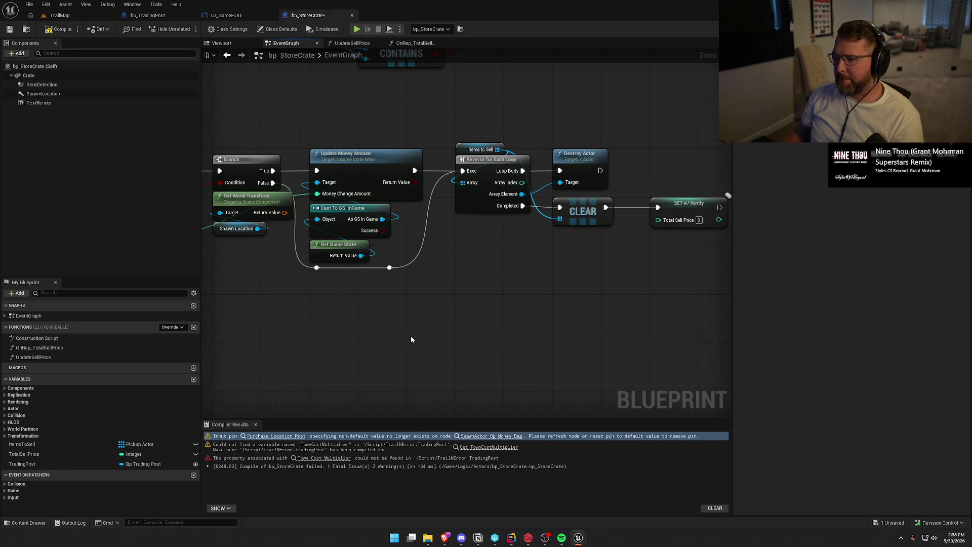
pyautogui.moveTo(517, 307)
pyautogui.mouseDown()
pyautogui.moveTo(409, 280)
pyautogui.moveTo(703, 293)
pyautogui.moveTo(393, 278)
pyautogui.moveTo(561, 355)
pyautogui.mouseUp()
pyautogui.click(55, 34)
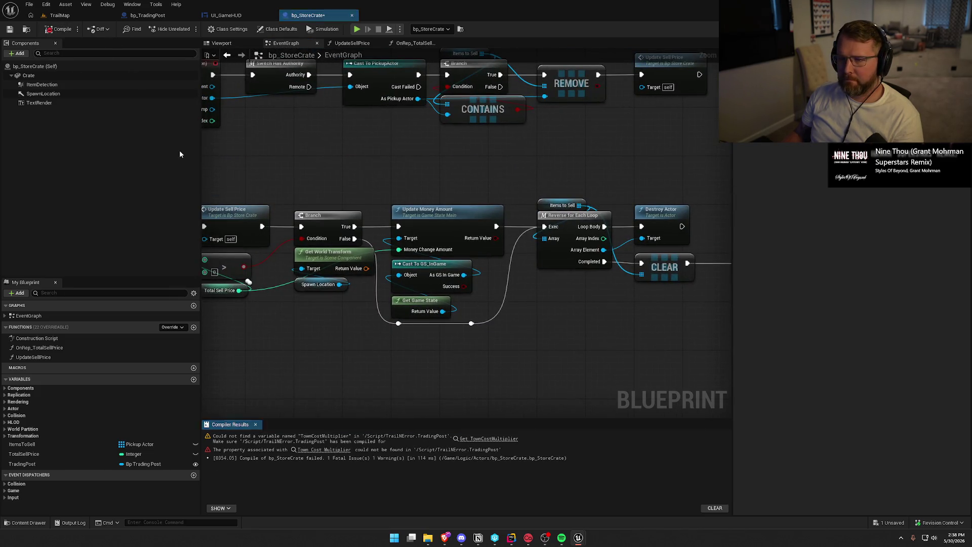
# Jump to the Town Cost Multiplier error and create a float variable named SellMulti.
pyautogui.click(490, 449)
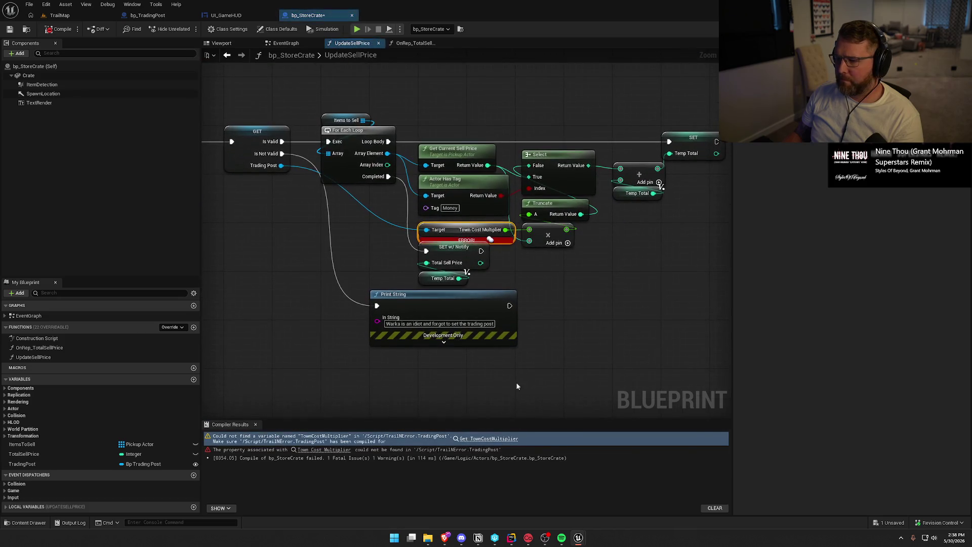
pyautogui.moveTo(575, 332)
pyautogui.mouseDown()
pyautogui.moveTo(760, 345)
pyautogui.moveTo(664, 327)
pyautogui.mouseUp()
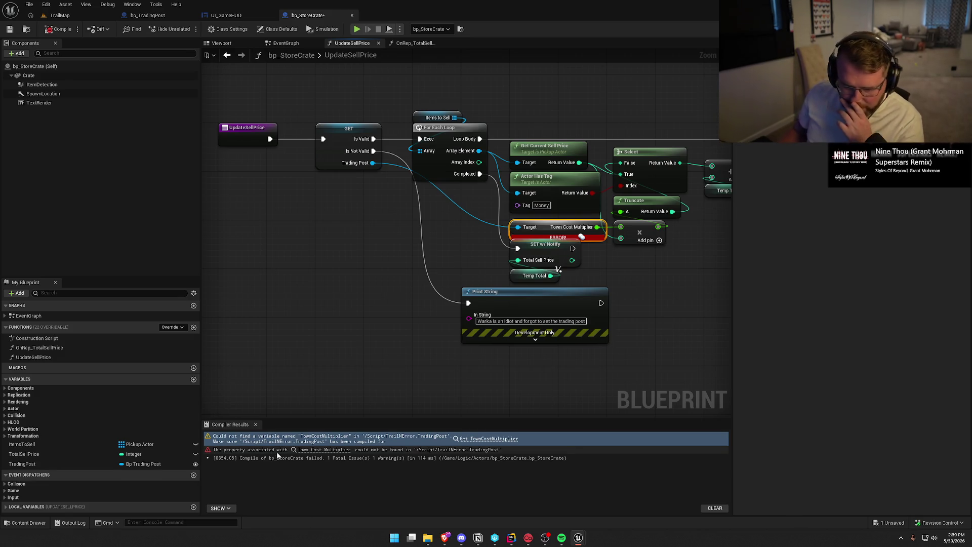
pyautogui.click(193, 380)
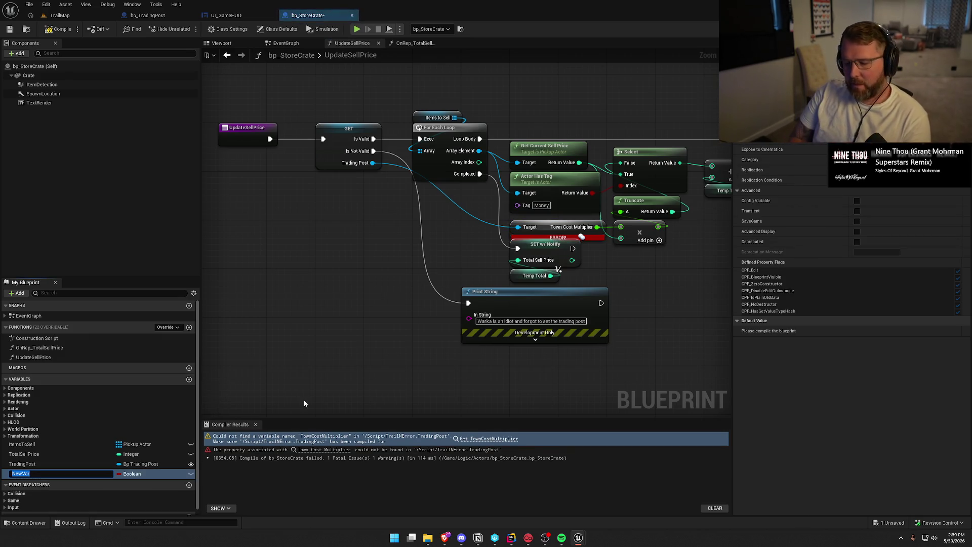
pyautogui.write('SellMulti')
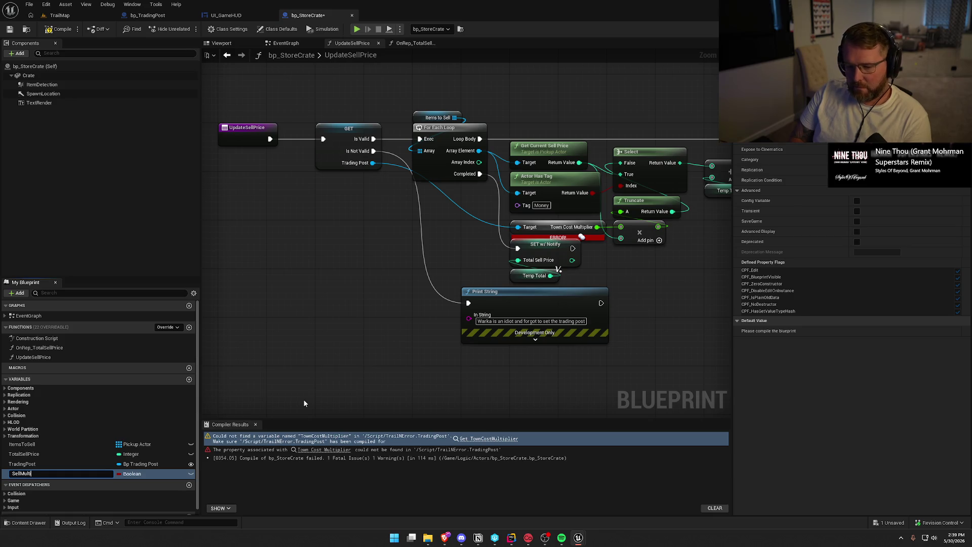
pyautogui.press('Return')
pyautogui.click(130, 473)
pyautogui.click(167, 363)
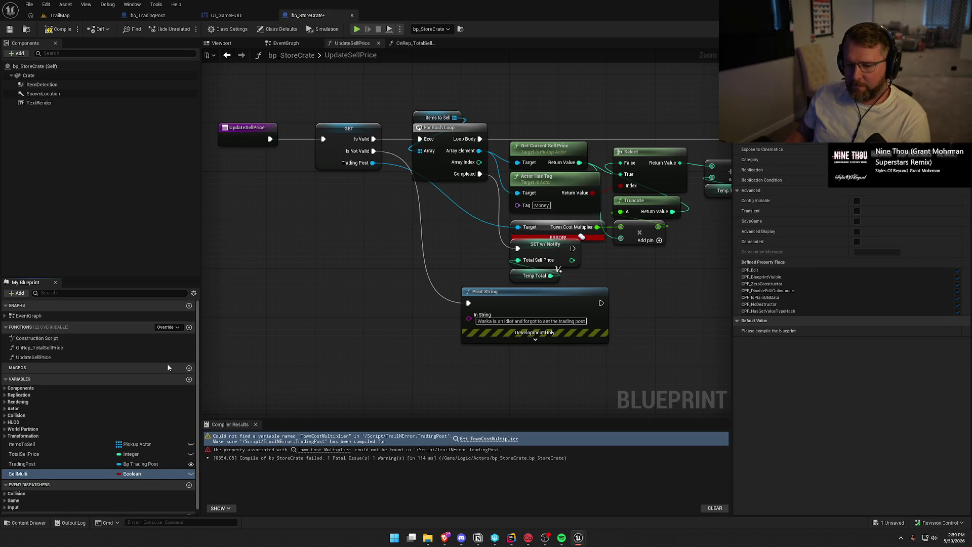
pyautogui.press('F7')
# Set Sell Multi's default to 1.0 and wire a Sell Multi getter into the math node.
pyautogui.click(861, 355)
pyautogui.write('1')
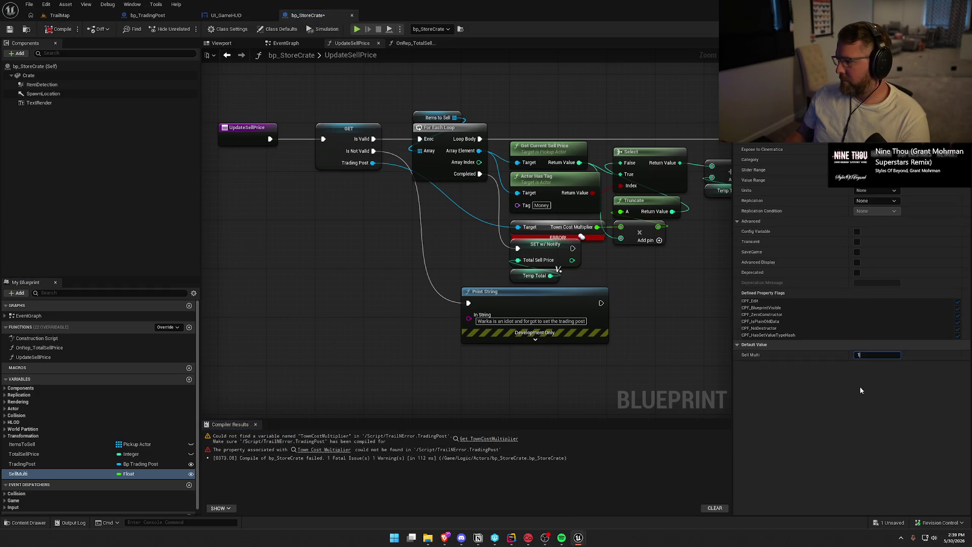
pyautogui.press('Return')
pyautogui.moveTo(18, 474)
pyautogui.mouseDown()
pyautogui.moveTo(159, 452)
pyautogui.moveTo(601, 266)
pyautogui.mouseUp()
pyautogui.moveTo(472, 287); pyautogui.dragTo(451, 244)
# Delete the broken Town Cost Multiplier node, tidy the layout, and compile with bp_StoreCrate checked out.
pyautogui.moveTo(385, 244); pyautogui.dragTo(220, 268)
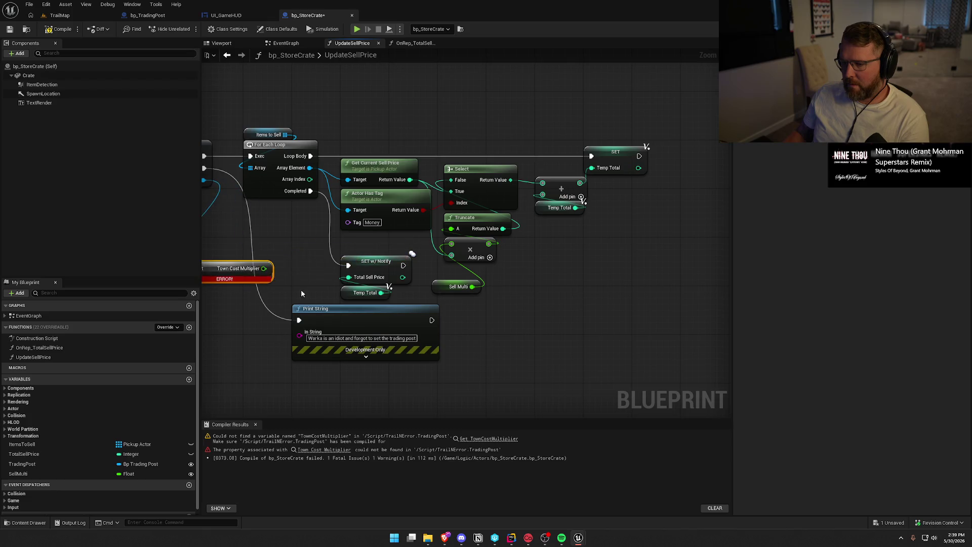
pyautogui.moveTo(301, 289); pyautogui.dragTo(397, 296)
pyautogui.moveTo(525, 300); pyautogui.dragTo(478, 248)
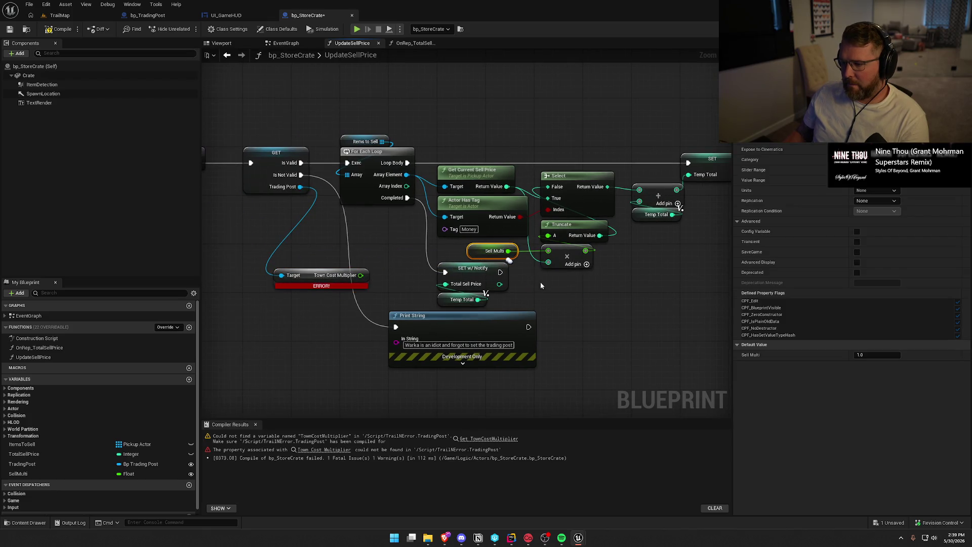
pyautogui.click(299, 276)
pyautogui.press('Delete')
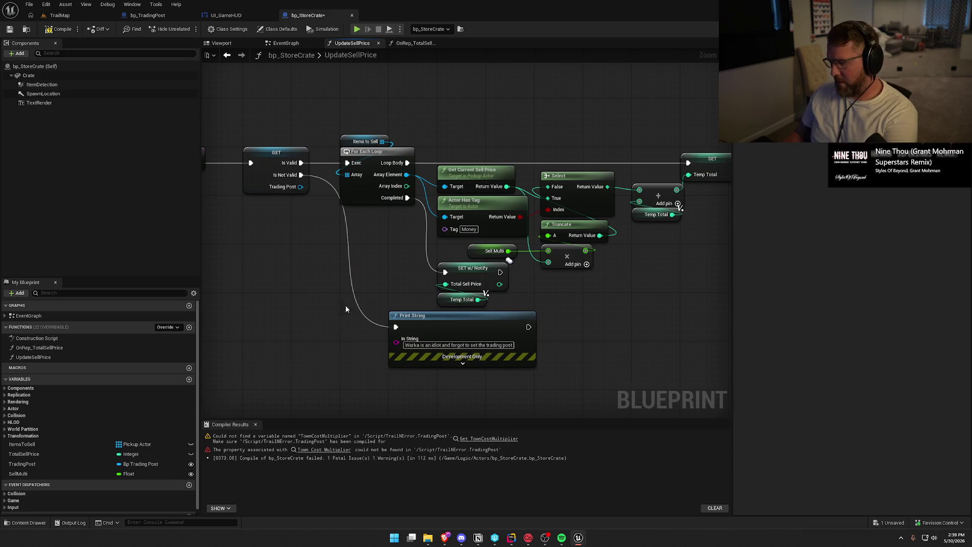
pyautogui.moveTo(330, 303); pyautogui.dragTo(359, 303)
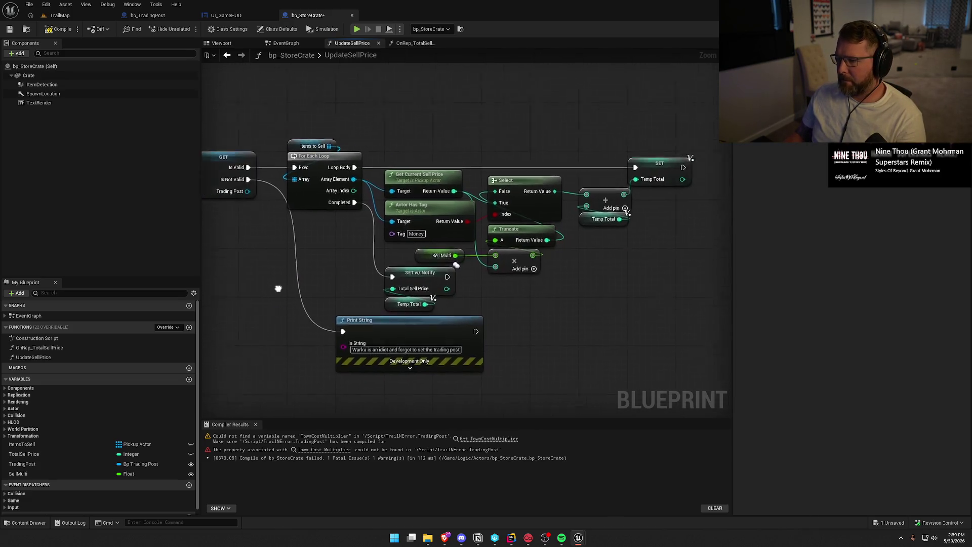
pyautogui.hotkey('ctrl', 's')
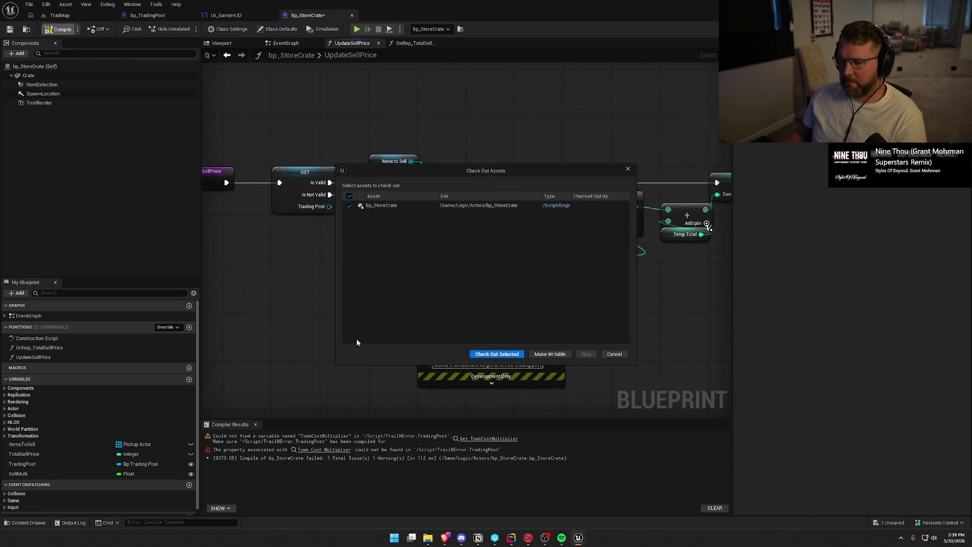
pyautogui.click(494, 354)
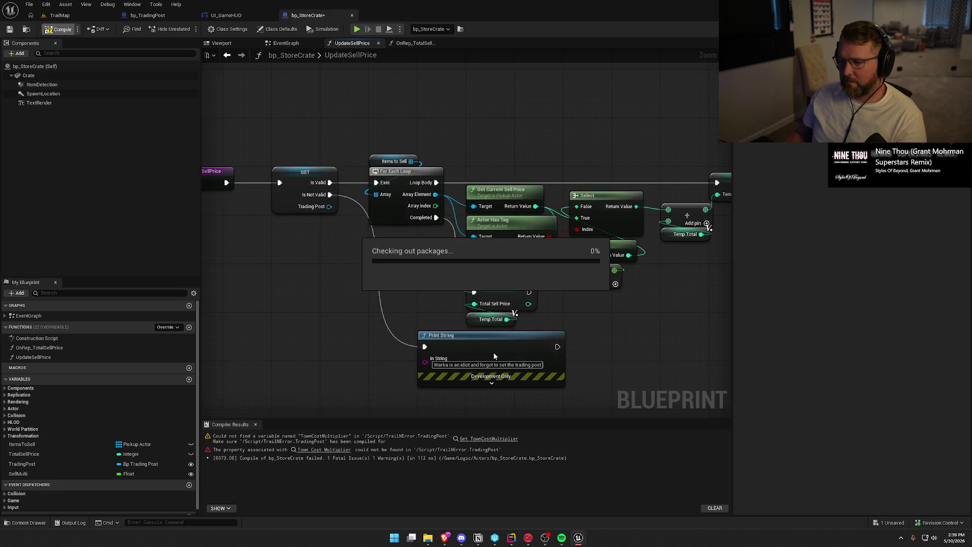
# Close the Compiler Results panel, select the Print String node, and inspect the GET node's actions.
pyautogui.click(256, 424)
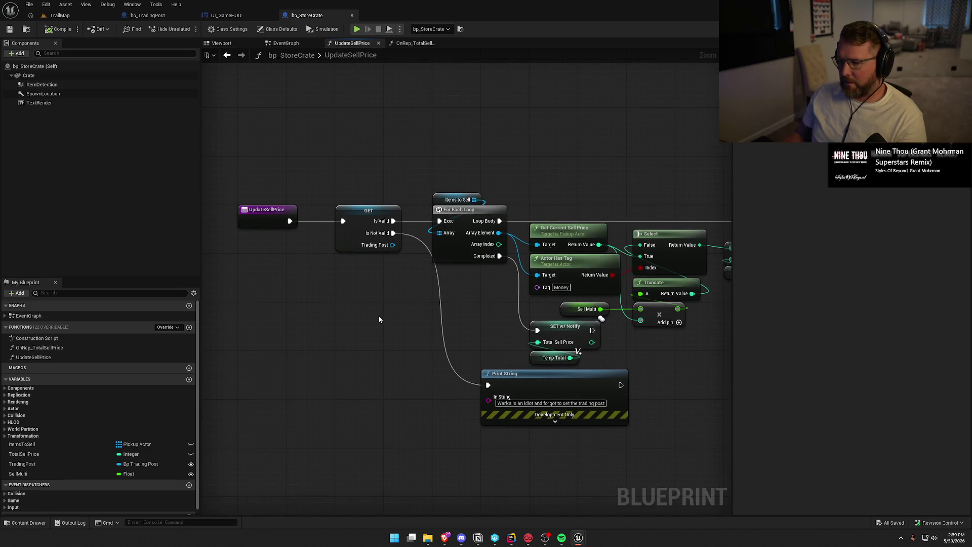
pyautogui.moveTo(595, 328)
pyautogui.mouseDown()
pyautogui.moveTo(344, 280)
pyautogui.moveTo(405, 327)
pyautogui.mouseUp()
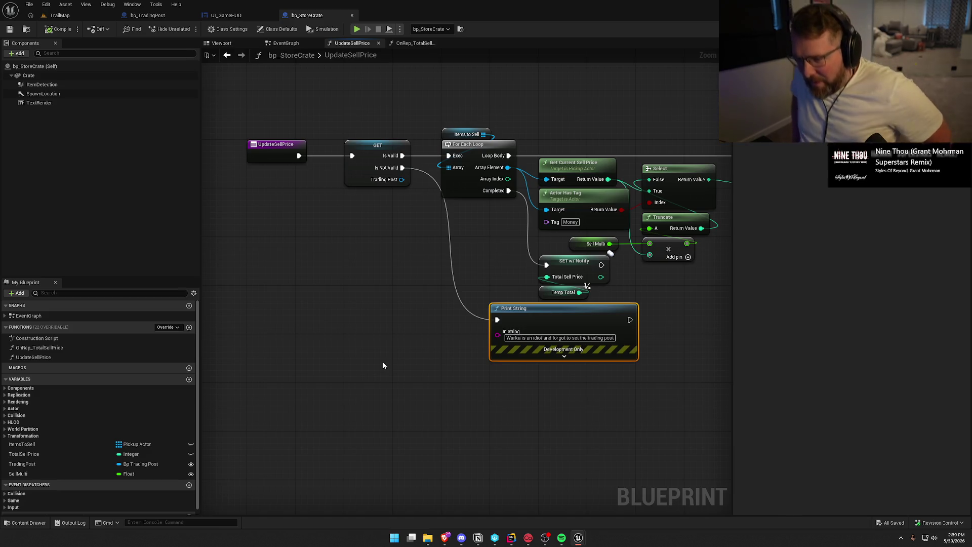
pyautogui.rightClick(372, 150)
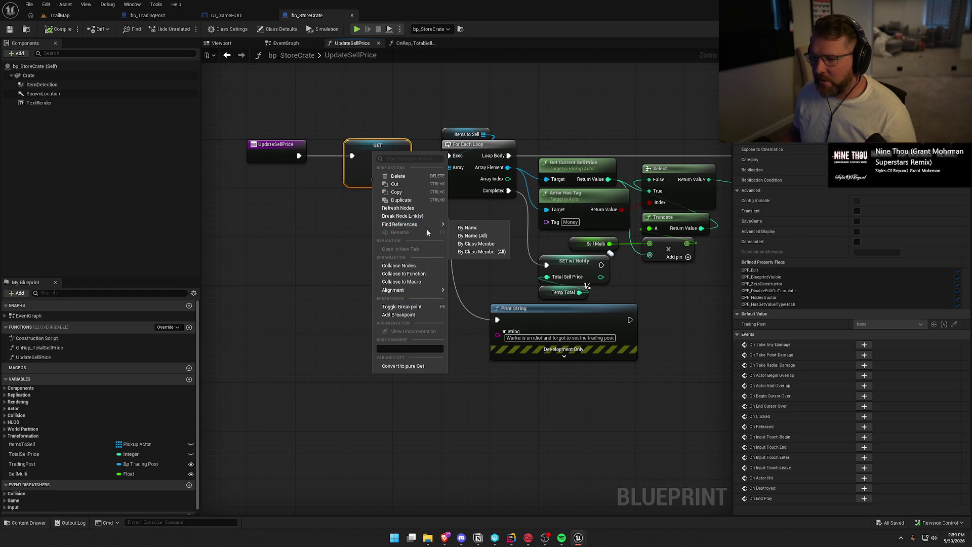
pyautogui.click(481, 316)
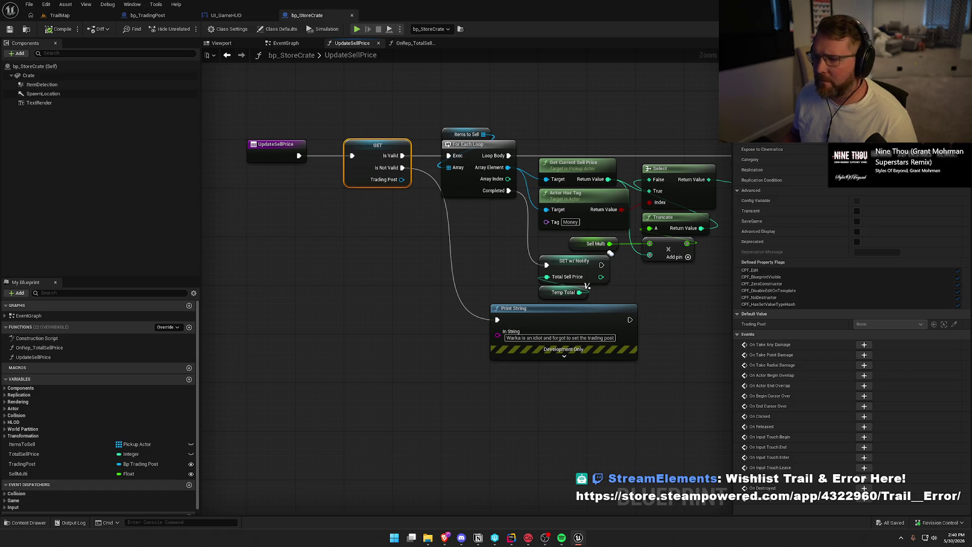
# Wire UpdateSellPrice directly into For Each Loop and delete the GET and Print String nodes.
pyautogui.moveTo(611, 253); pyautogui.dragTo(700, 372)
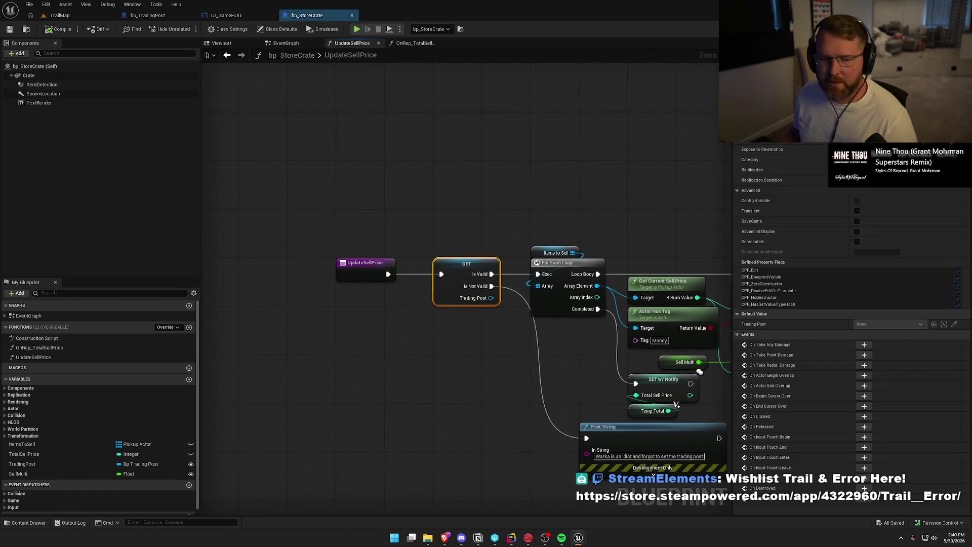
pyautogui.moveTo(393, 387)
pyautogui.mouseDown()
pyautogui.moveTo(251, 256)
pyautogui.moveTo(318, 197)
pyautogui.moveTo(405, 175)
pyautogui.moveTo(454, 176)
pyautogui.mouseUp()
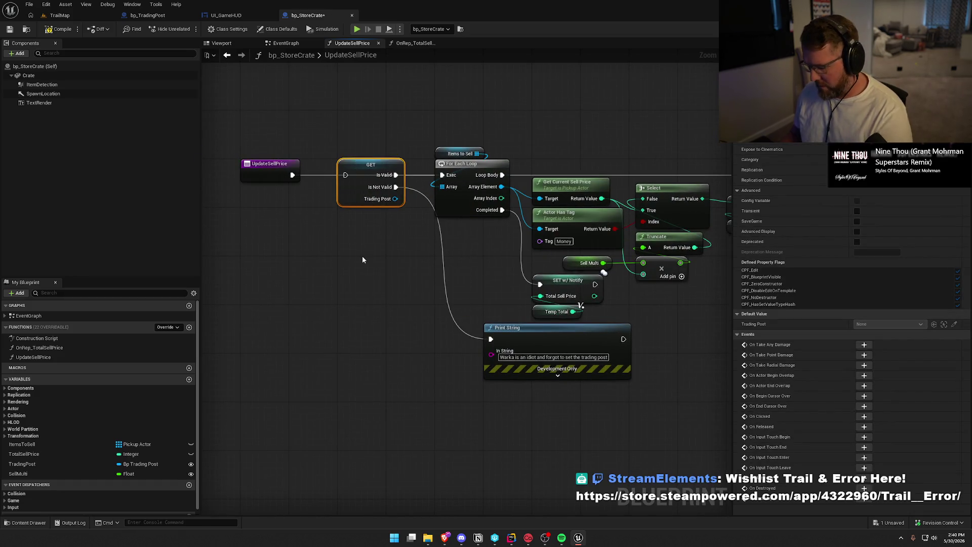
pyautogui.press('Delete')
pyautogui.moveTo(606, 415); pyautogui.dragTo(464, 355)
pyautogui.press('Delete')
# Move the For Each Loop group toward the event, delete the TradingPost variable, and compile.
pyautogui.scroll(-3, 456, 334)
pyautogui.moveTo(427, 193); pyautogui.dragTo(697, 345)
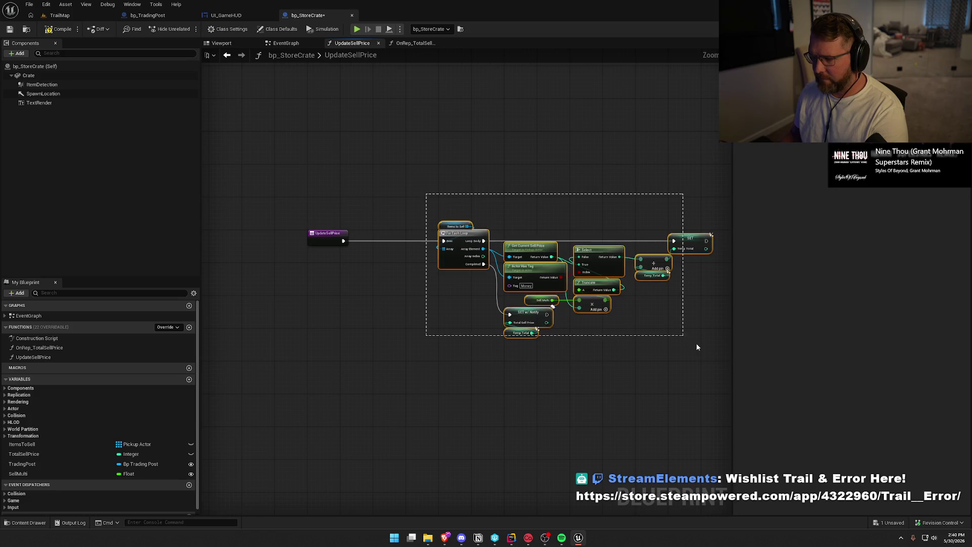
pyautogui.scroll(3, 522, 304)
pyautogui.moveTo(417, 187); pyautogui.dragTo(313, 191)
pyautogui.click(432, 113)
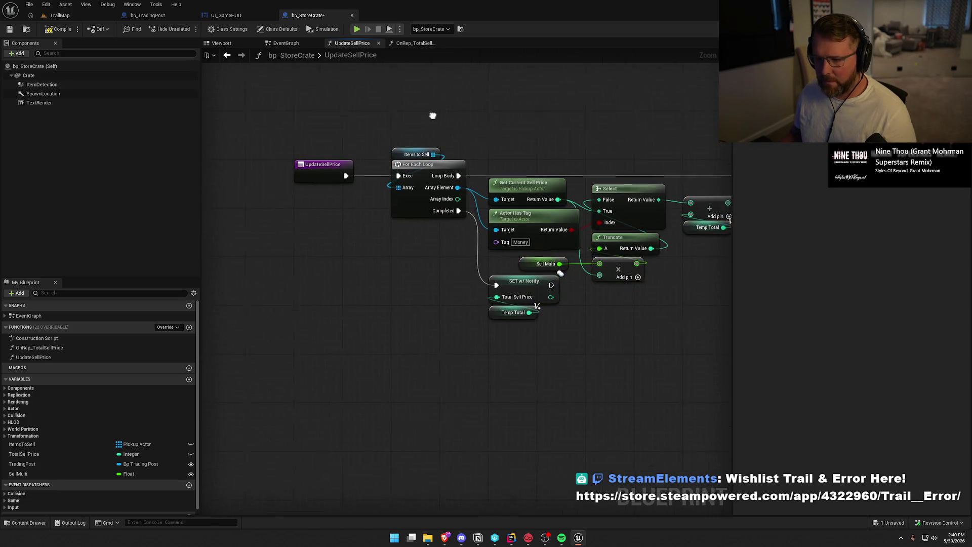
pyautogui.click(34, 465)
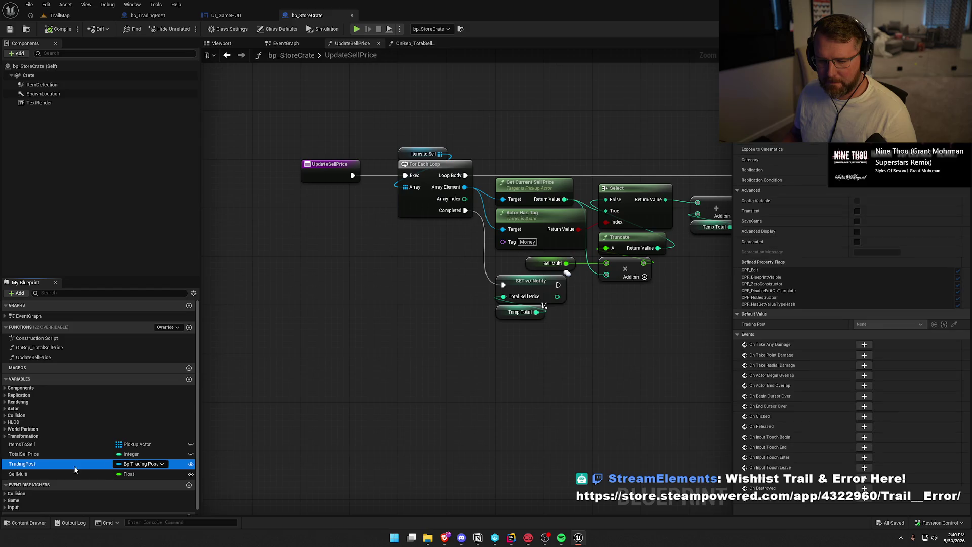
pyautogui.press('Delete')
pyautogui.click(62, 29)
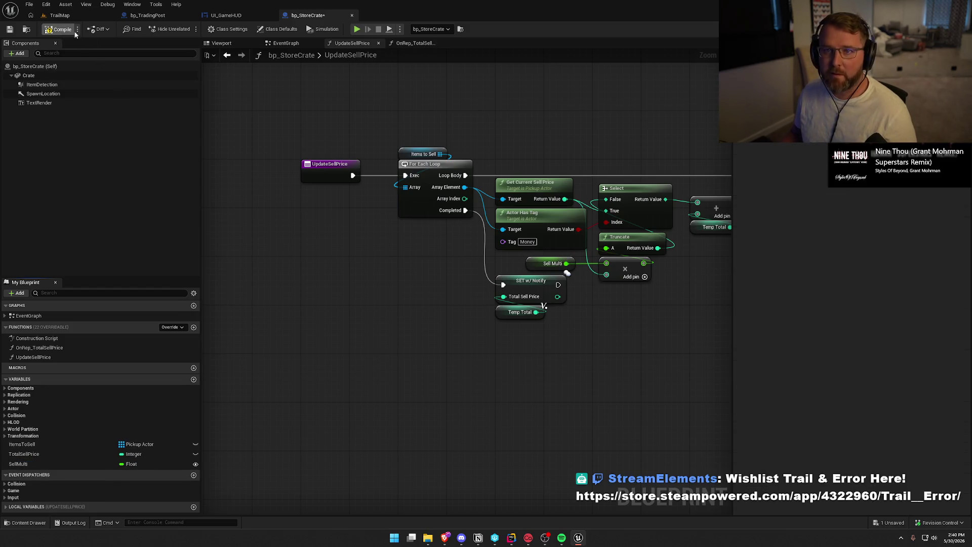
# Pan to the SET Temp Total node and select the Actor Has Tag node.
pyautogui.moveTo(347, 317)
pyautogui.mouseDown()
pyautogui.moveTo(391, 304)
pyautogui.moveTo(377, 314)
pyautogui.mouseUp()
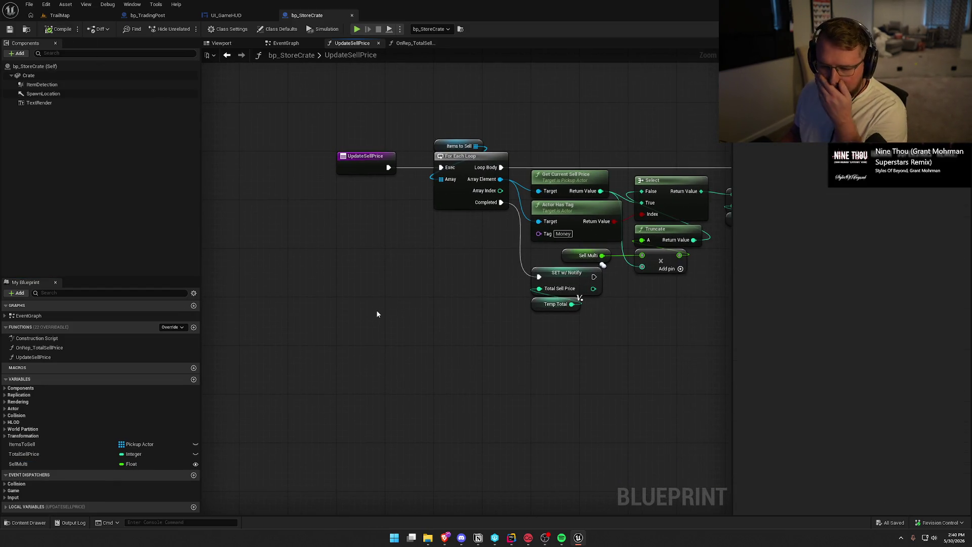
pyautogui.moveTo(406, 358); pyautogui.dragTo(226, 348)
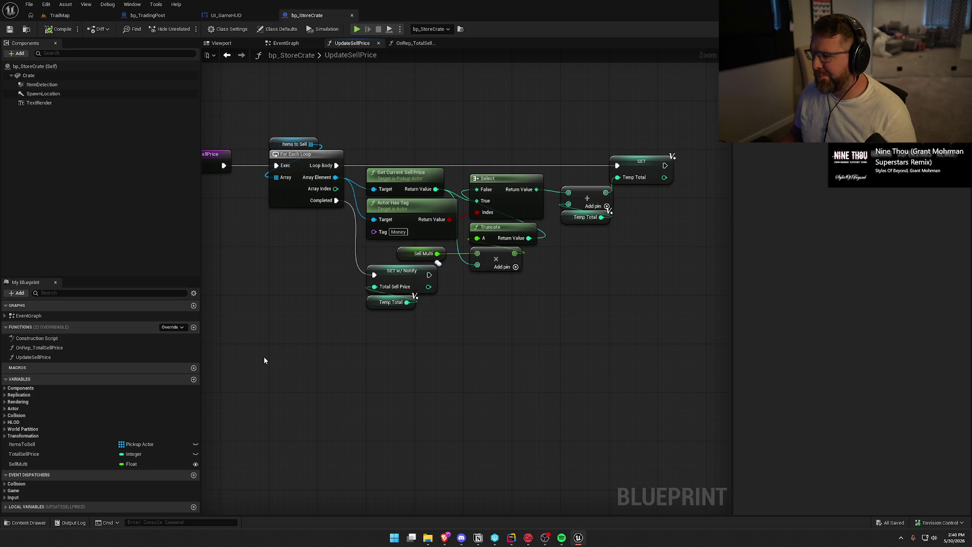
pyautogui.moveTo(268, 262)
pyautogui.mouseDown()
pyautogui.moveTo(324, 276)
pyautogui.moveTo(304, 278)
pyautogui.mouseUp()
pyautogui.click(457, 223)
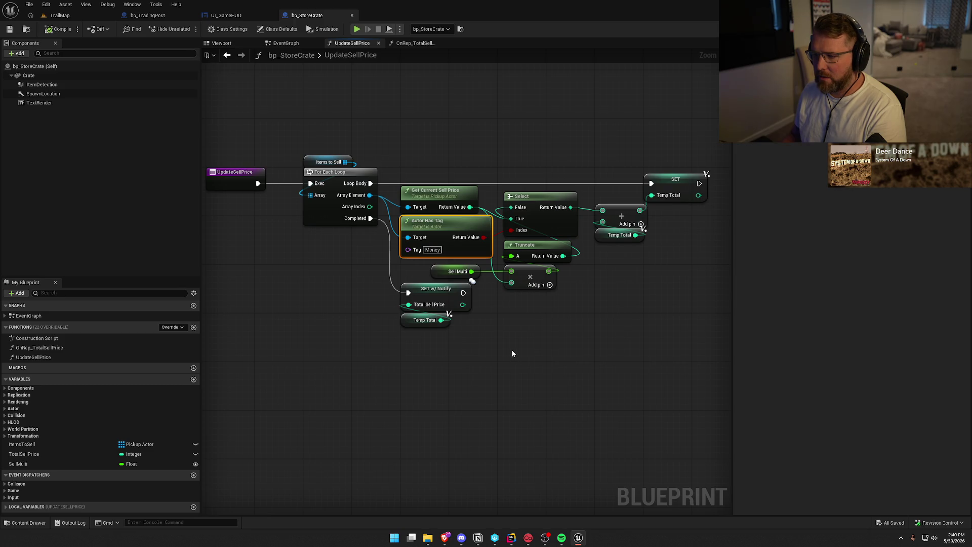
# Delete Actor Has Tag and Select, wiring Truncate's Return Value straight into Add.
pyautogui.press('Delete')
pyautogui.moveTo(541, 208); pyautogui.dragTo(547, 128)
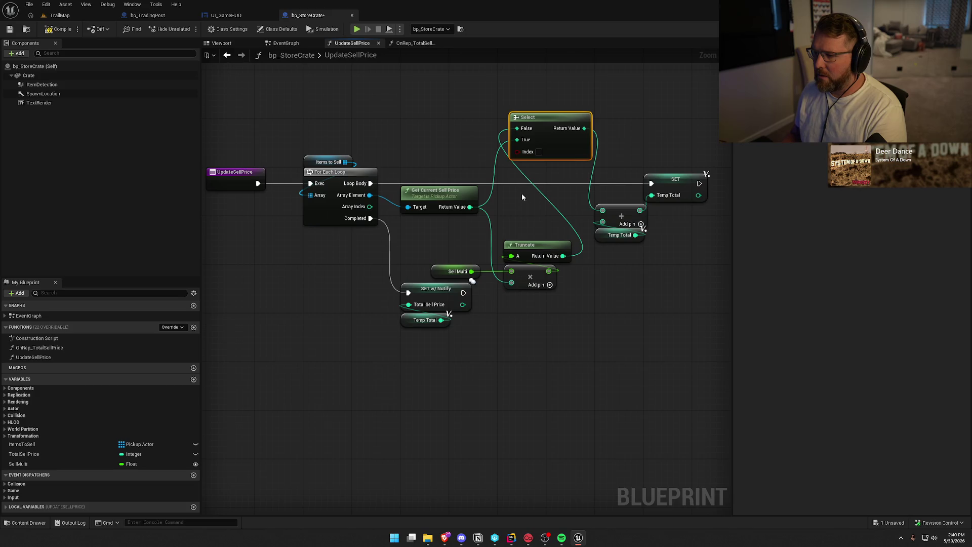
pyautogui.moveTo(562, 256); pyautogui.dragTo(603, 211)
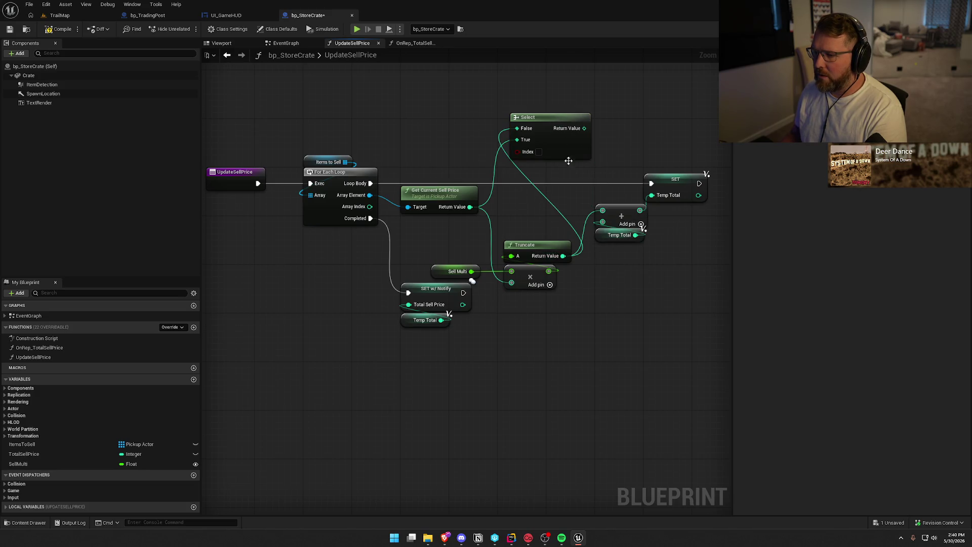
pyautogui.click(546, 128)
pyautogui.press('Delete')
# Align Truncate, Sell Multi, the multiply node and SET w/ Notify into a tidy row.
pyautogui.moveTo(534, 253); pyautogui.dragTo(528, 199)
pyautogui.moveTo(562, 261); pyautogui.dragTo(436, 276)
pyautogui.moveTo(535, 277)
pyautogui.mouseDown()
pyautogui.moveTo(523, 253)
pyautogui.moveTo(531, 229)
pyautogui.mouseUp()
pyautogui.click(541, 276)
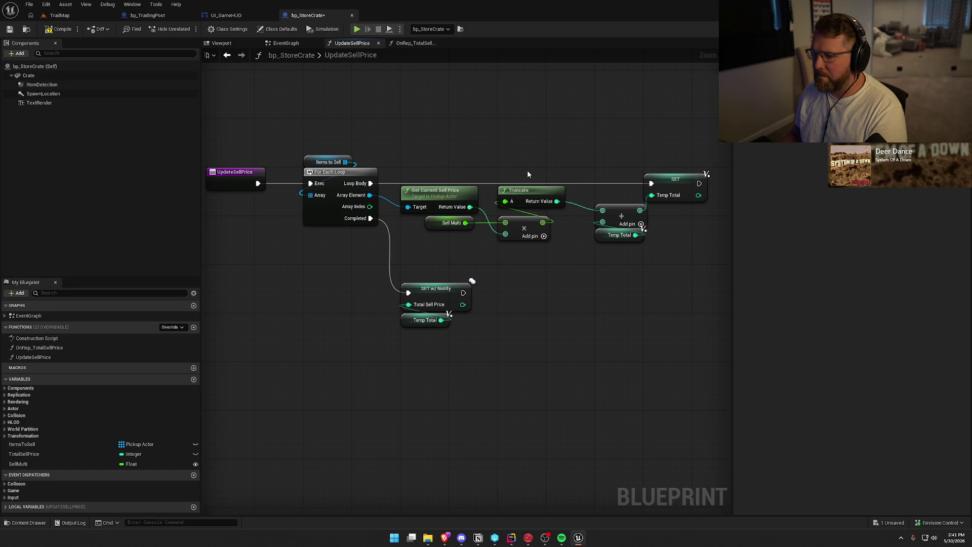
pyautogui.moveTo(527, 184); pyautogui.dragTo(527, 190)
pyautogui.click(640, 322)
pyautogui.moveTo(496, 273); pyautogui.dragTo(494, 254)
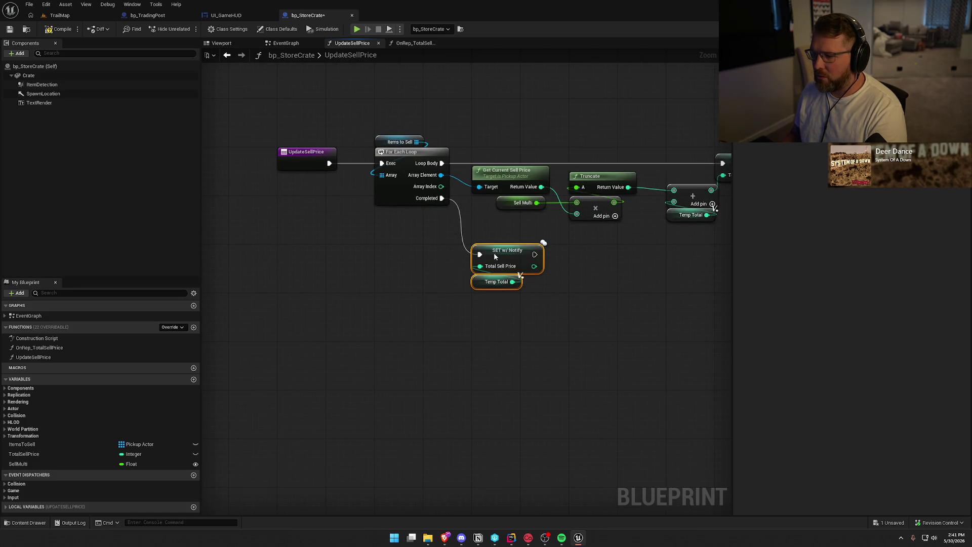
pyautogui.click(530, 306)
pyautogui.moveTo(530, 305); pyautogui.dragTo(571, 311)
# Save bp_StoreCrate, glance at OnRep_TotalSellPrice, then move to the EventGraph.
pyautogui.hotkey('ctrl', 's')
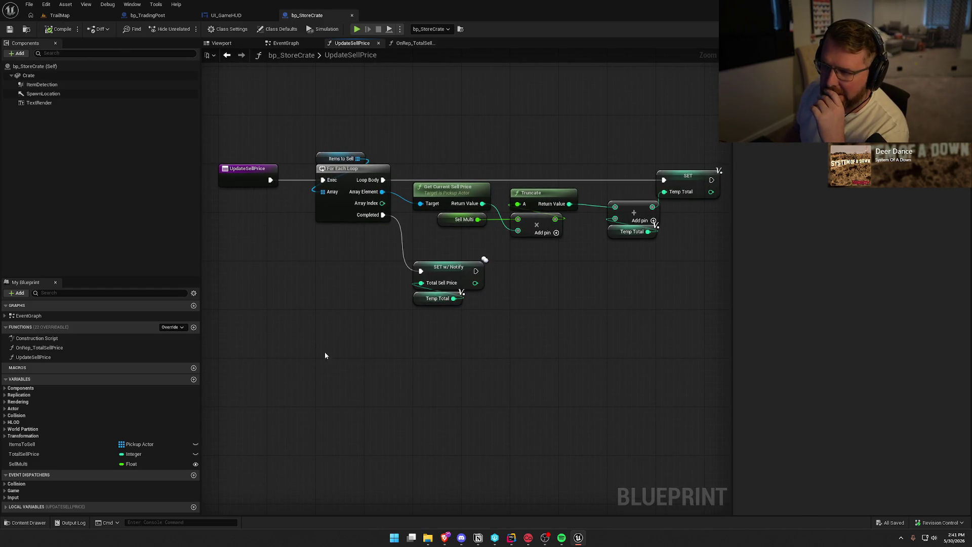
pyautogui.click(413, 43)
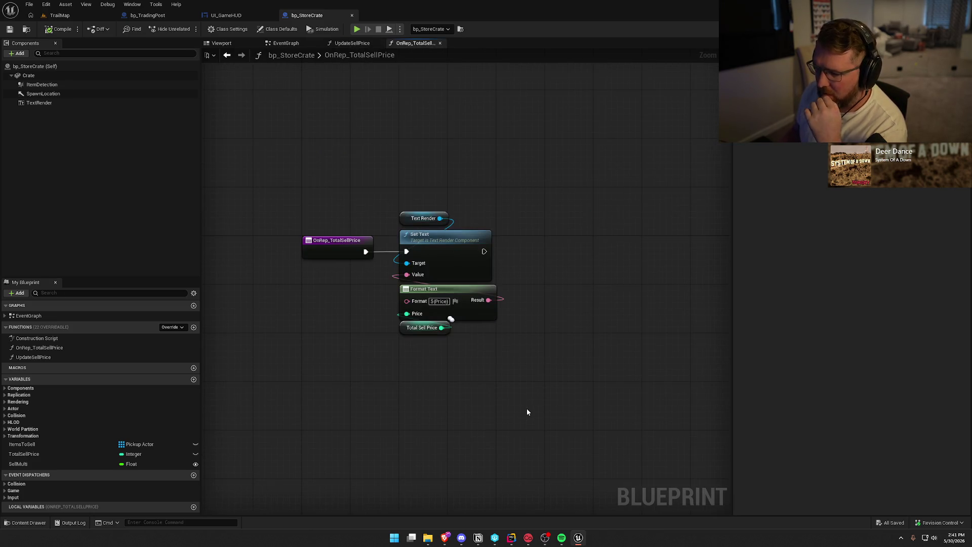
pyautogui.click(353, 43)
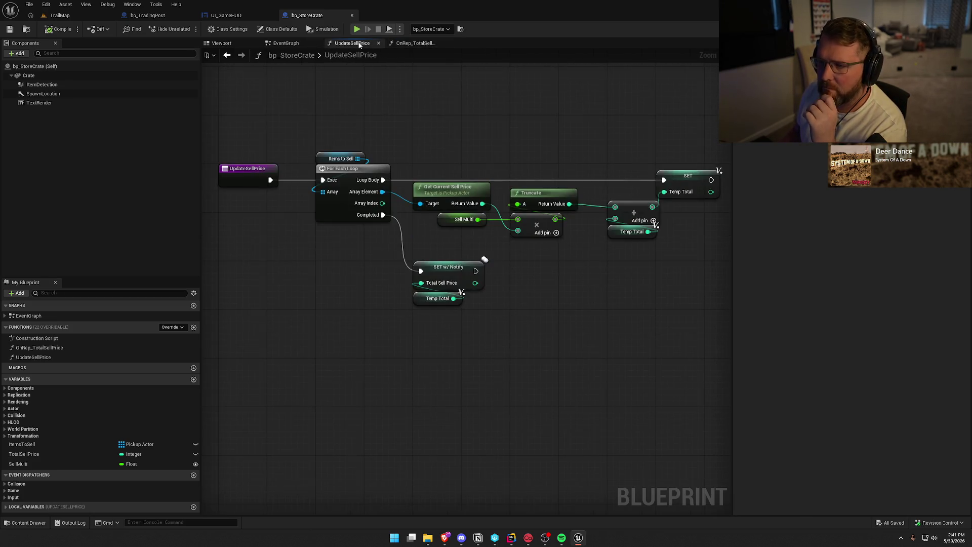
pyautogui.click(286, 45)
pyautogui.scroll(-3, 369, 411)
pyautogui.scroll(3, 396, 355)
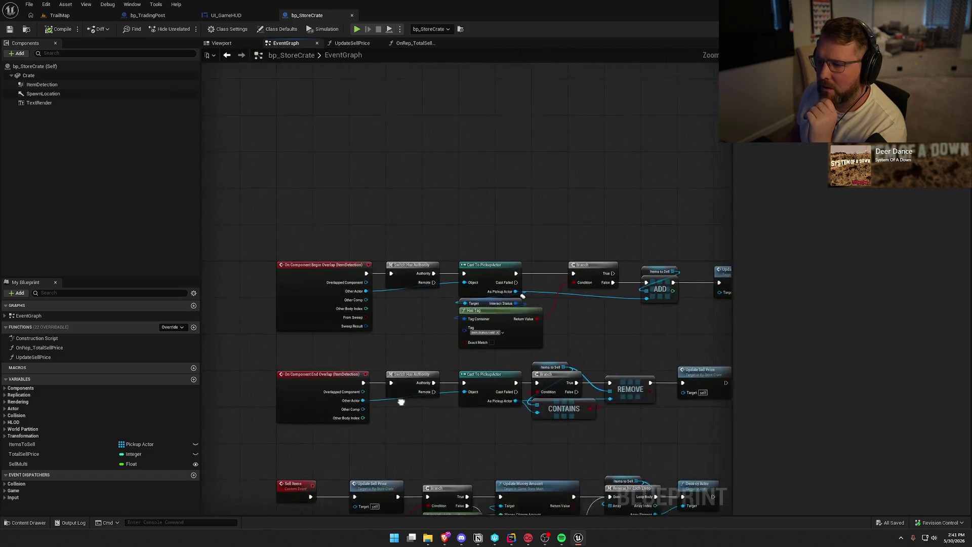
pyautogui.moveTo(440, 247); pyautogui.dragTo(311, 224)
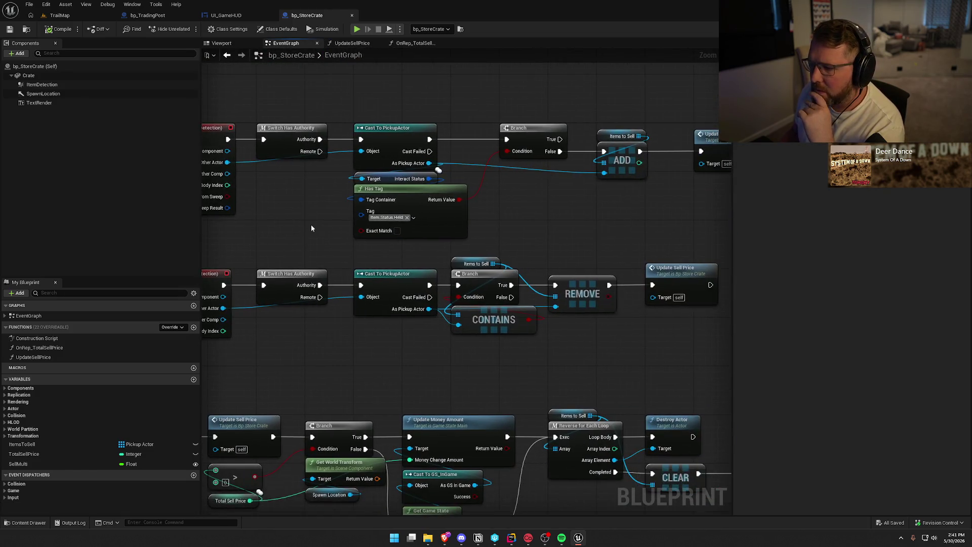
pyautogui.moveTo(536, 224)
pyautogui.mouseDown()
pyautogui.moveTo(495, 214)
pyautogui.moveTo(419, 219)
pyautogui.moveTo(640, 122)
pyautogui.moveTo(477, 120)
pyautogui.moveTo(458, 202)
pyautogui.moveTo(461, 169)
pyautogui.moveTo(314, 158)
pyautogui.moveTo(461, 256)
pyautogui.mouseUp()
pyautogui.click(61, 16)
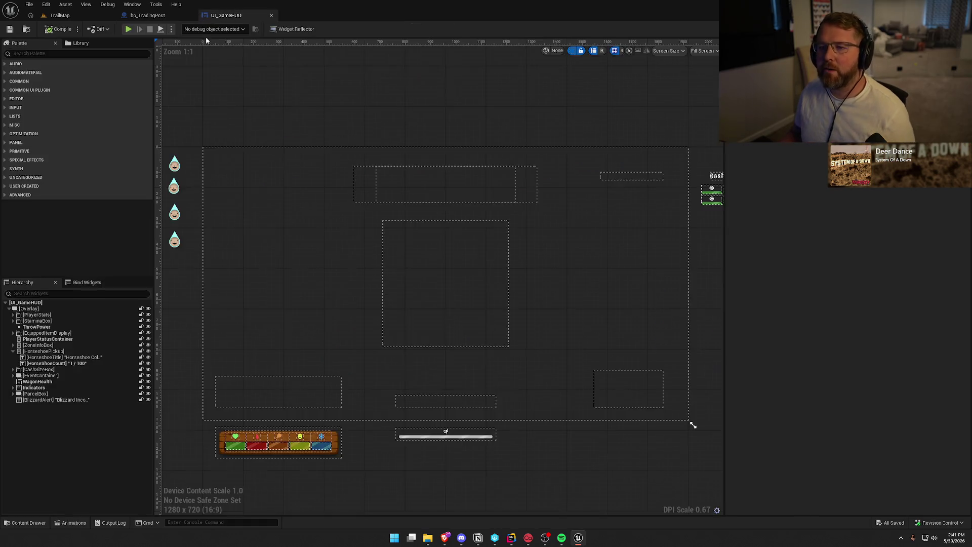
pyautogui.moveTo(386, 249); pyautogui.dragTo(381, 251)
pyautogui.press('Escape')
pyautogui.click(486, 283)
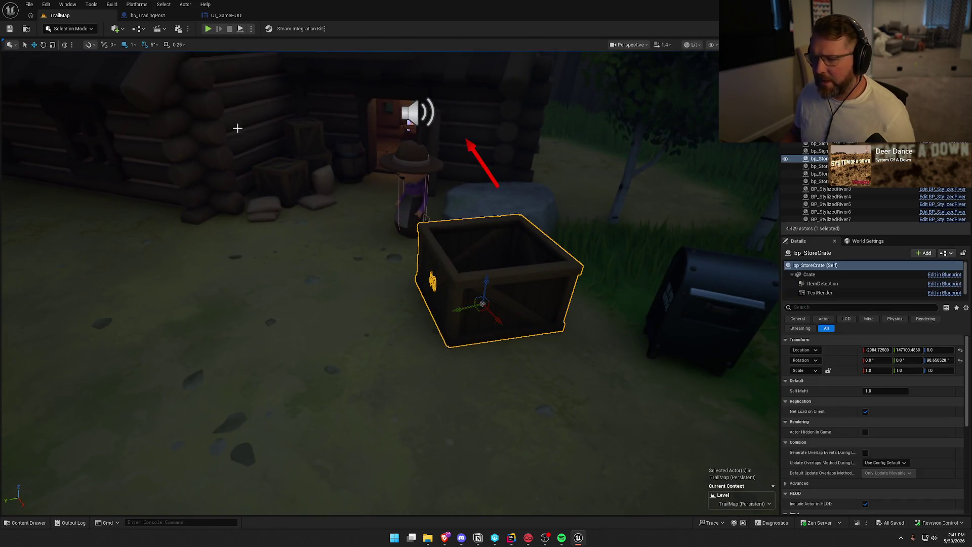
pyautogui.click(147, 15)
pyautogui.click(55, 121)
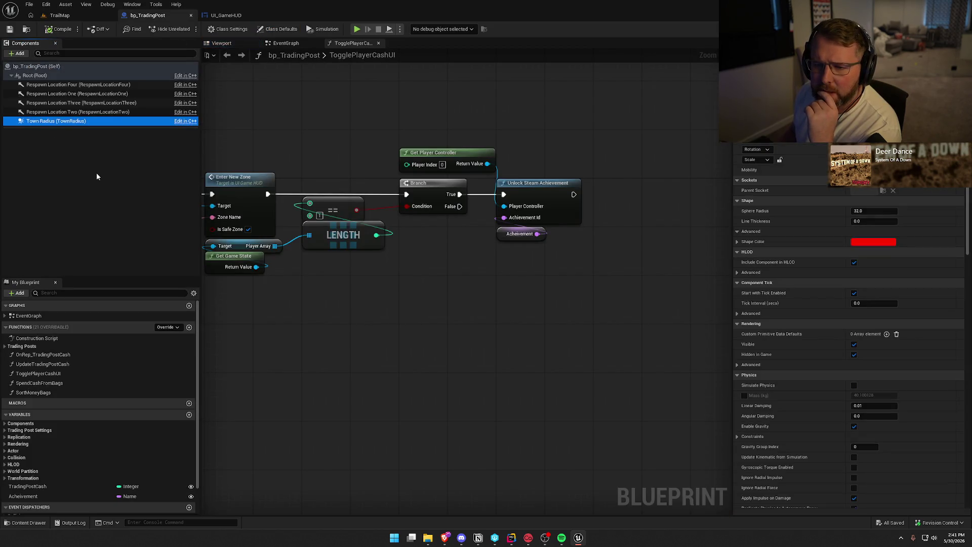
pyautogui.click(60, 15)
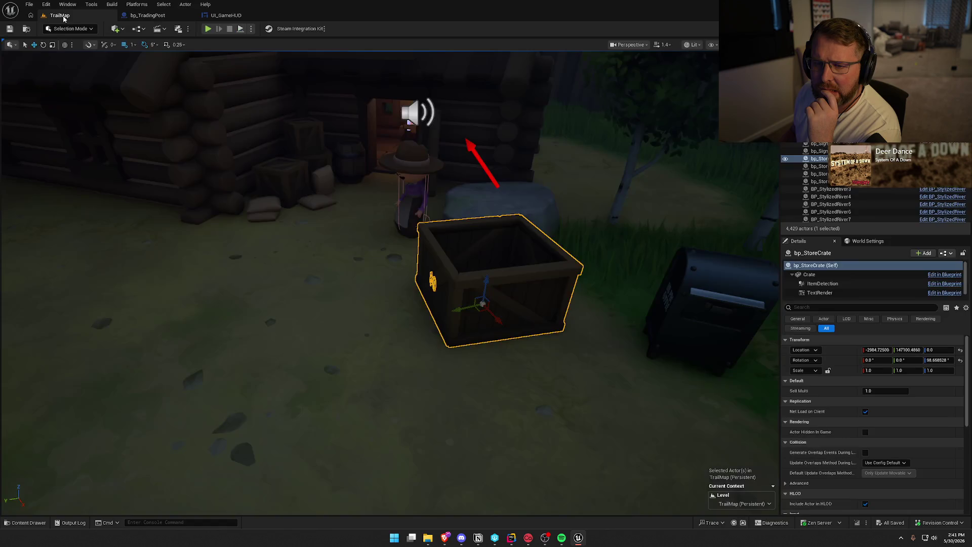
pyautogui.hotkey('ctrl', 'e')
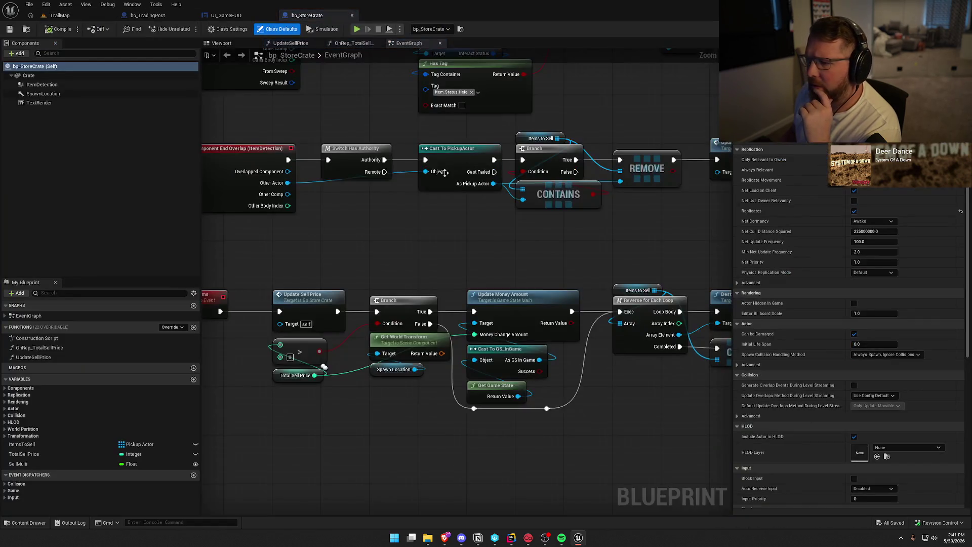
# Delete bp_StoreCrate's SpawnLocation component, save with Ctrl+S, and close the blueprint.
pyautogui.click(45, 93)
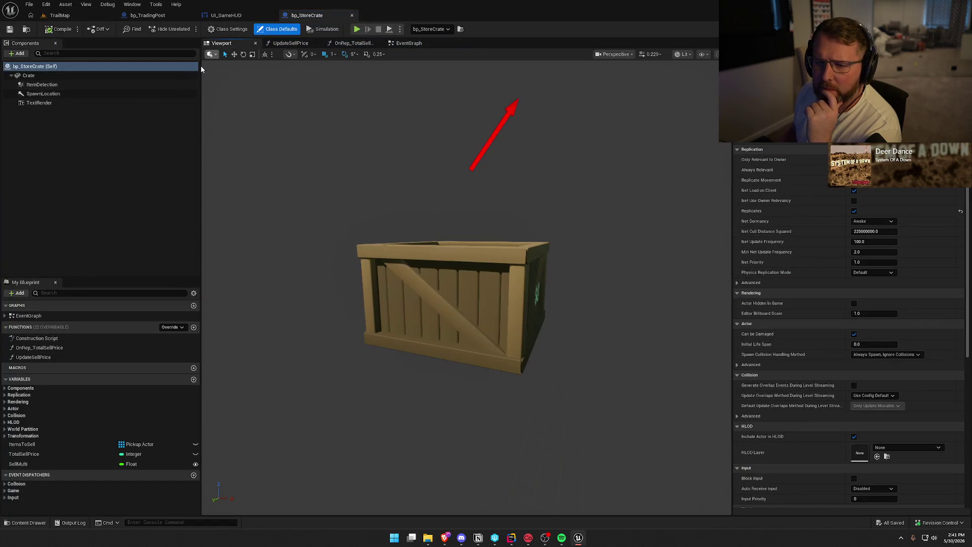
pyautogui.click(44, 93)
pyautogui.press('Delete')
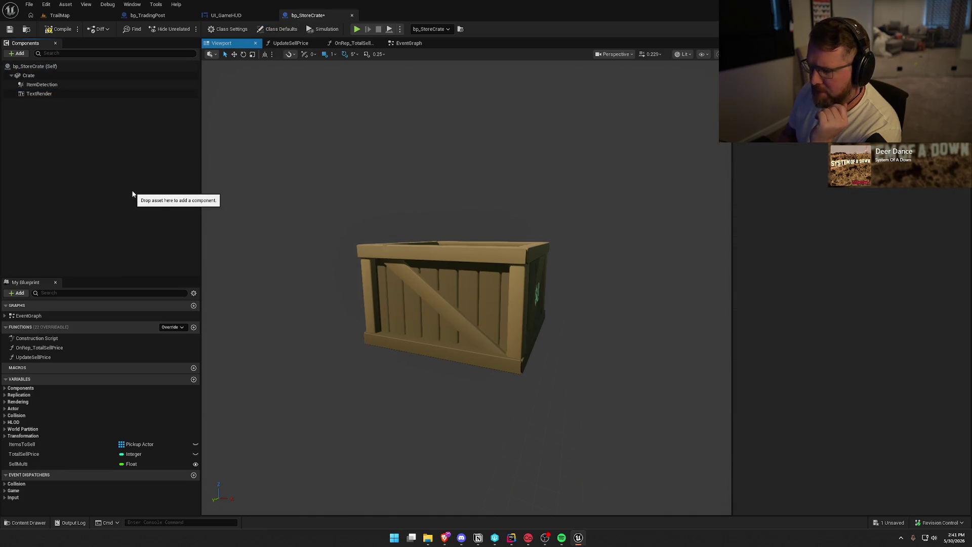
pyautogui.hotkey('ctrl', 's')
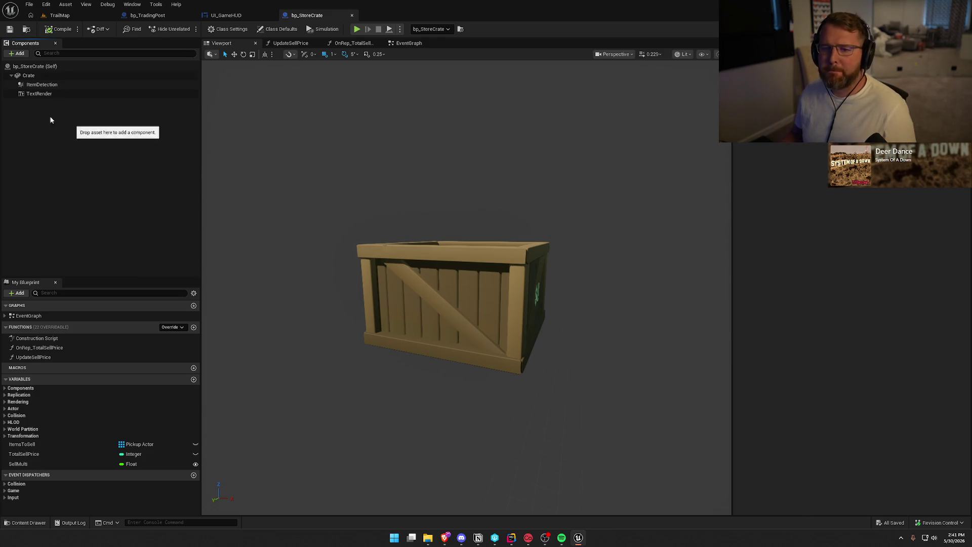
pyautogui.click(352, 15)
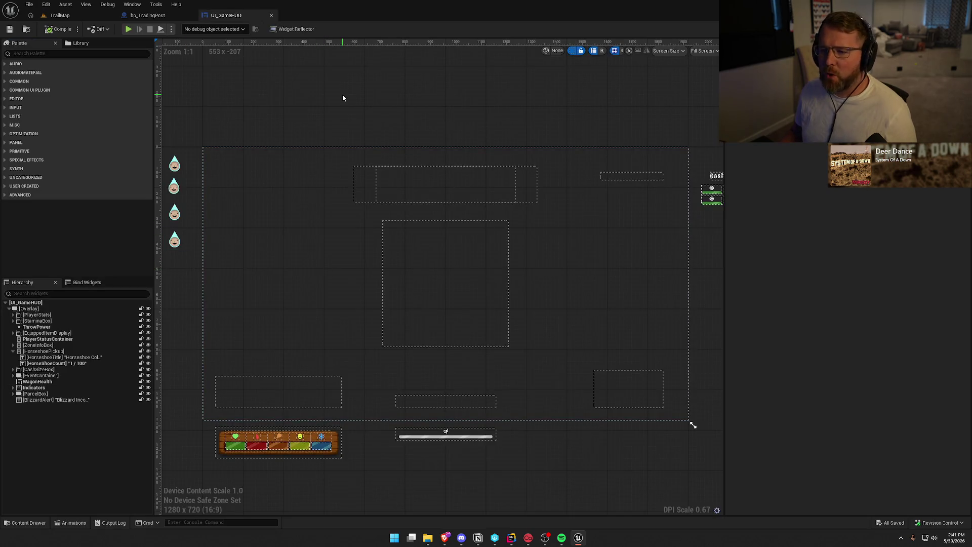
# Pan through bp_TradingPost's TogglePlayerCashUI nodes (Branch, Town Name, cast, Toggle Cash UI), then show its EventGraph.
pyautogui.click(167, 17)
pyautogui.moveTo(375, 285)
pyautogui.mouseDown()
pyautogui.moveTo(485, 289)
pyautogui.moveTo(548, 317)
pyautogui.moveTo(508, 322)
pyautogui.mouseUp()
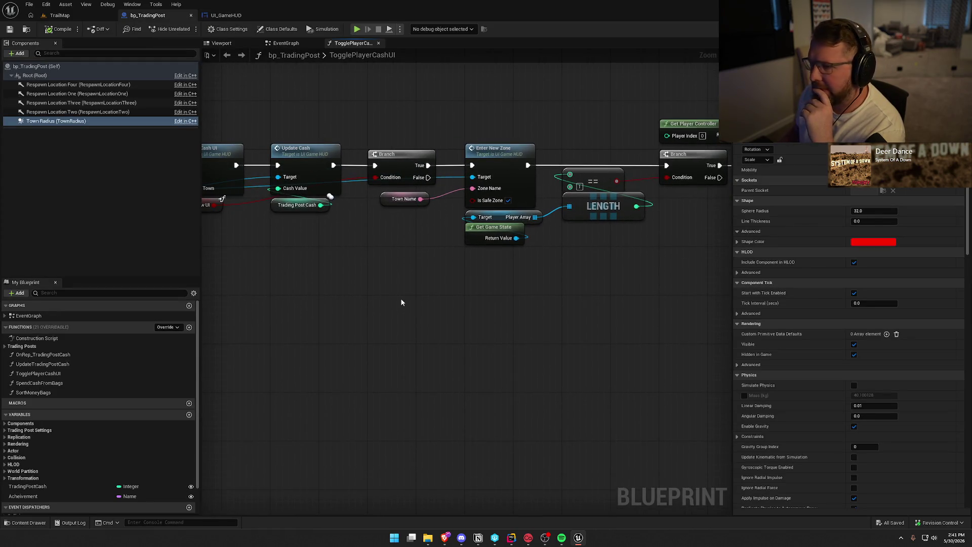
pyautogui.moveTo(319, 277); pyautogui.dragTo(452, 310)
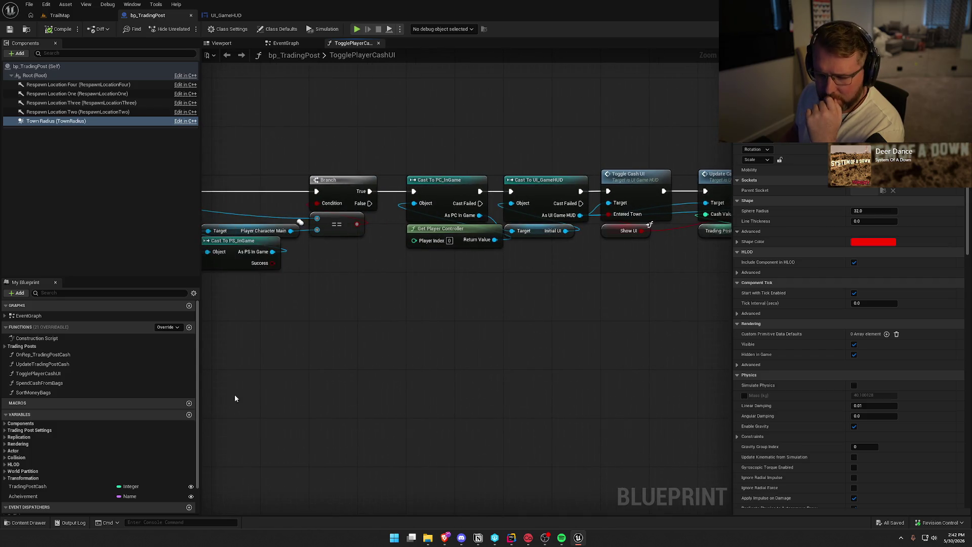
pyautogui.moveTo(470, 376)
pyautogui.mouseDown()
pyautogui.moveTo(662, 337)
pyautogui.moveTo(590, 353)
pyautogui.mouseUp()
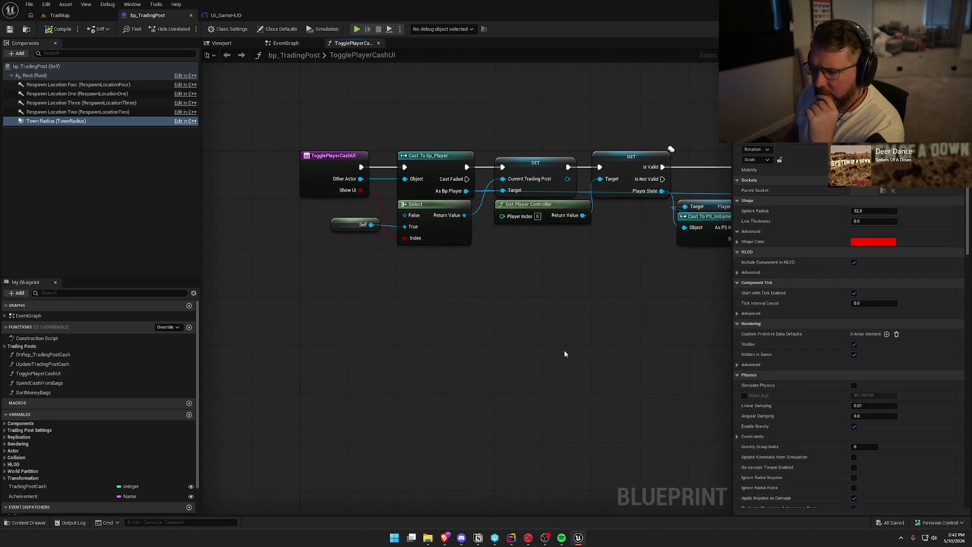
pyautogui.click(319, 124)
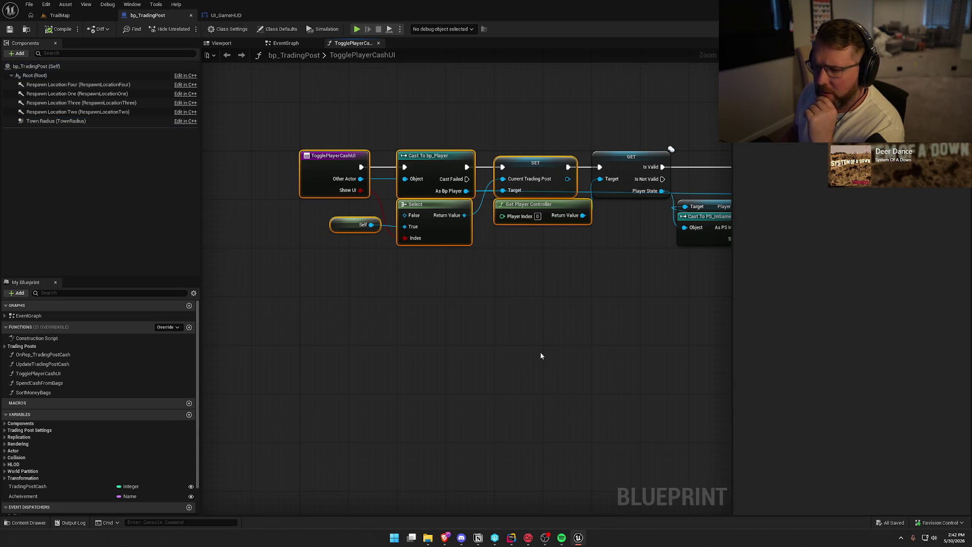
pyautogui.scroll(-3, 532, 365)
pyautogui.click(284, 45)
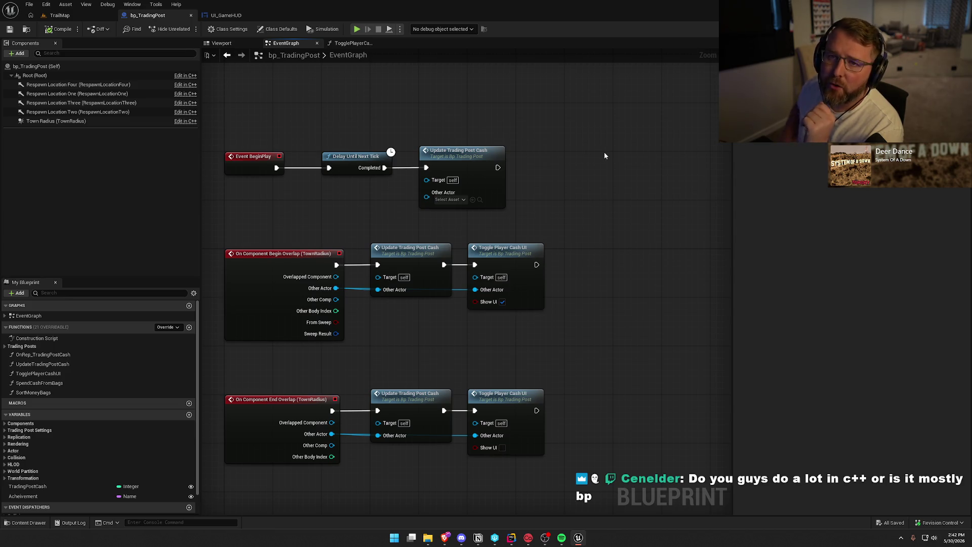
# Switch from Unreal Editor to Rider to view the TradingPost C++ code.
pyautogui.click(510, 538)
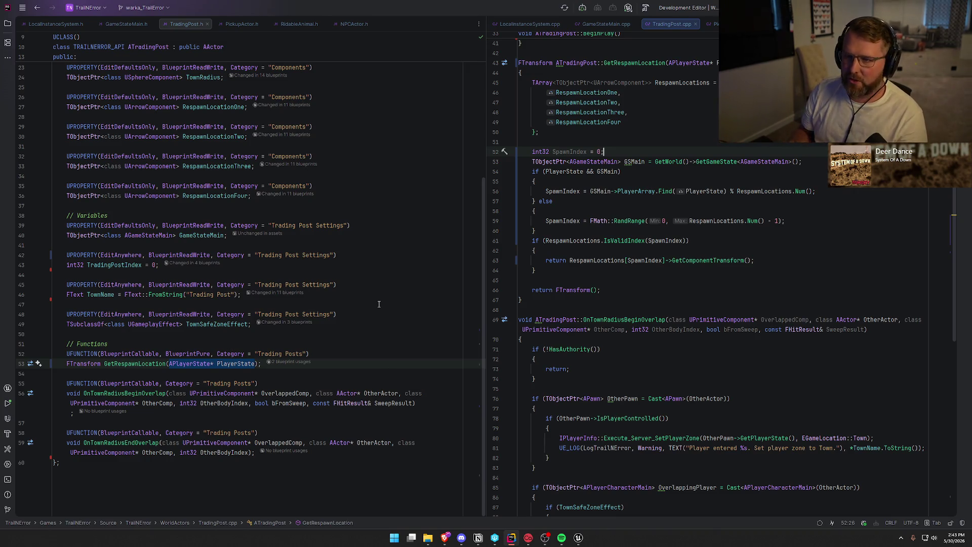
# Scroll through PickupActor.h in Rider, then return to the bp_TradingPost EventGraph in Unreal Editor.
pyautogui.click(242, 24)
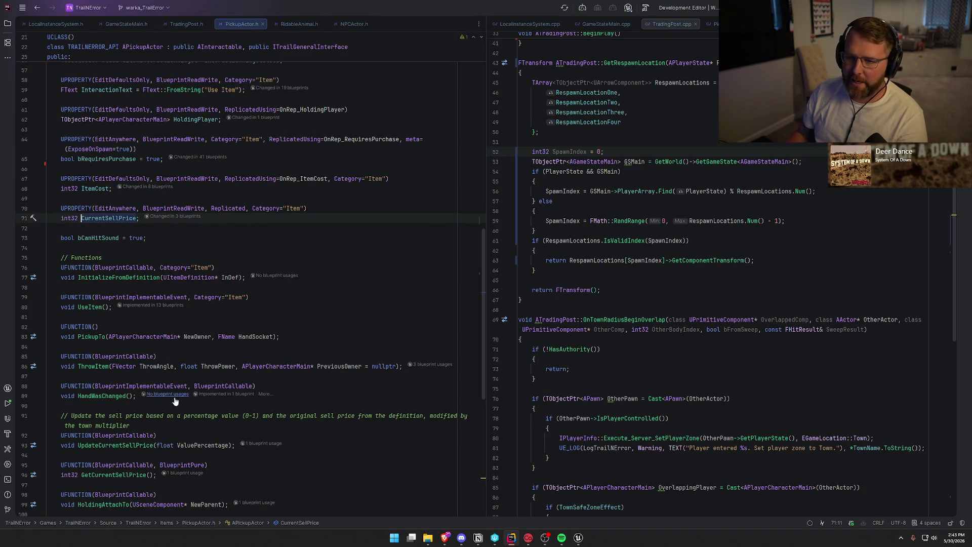
pyautogui.scroll(5, 226, 374)
pyautogui.scroll(7, 226, 373)
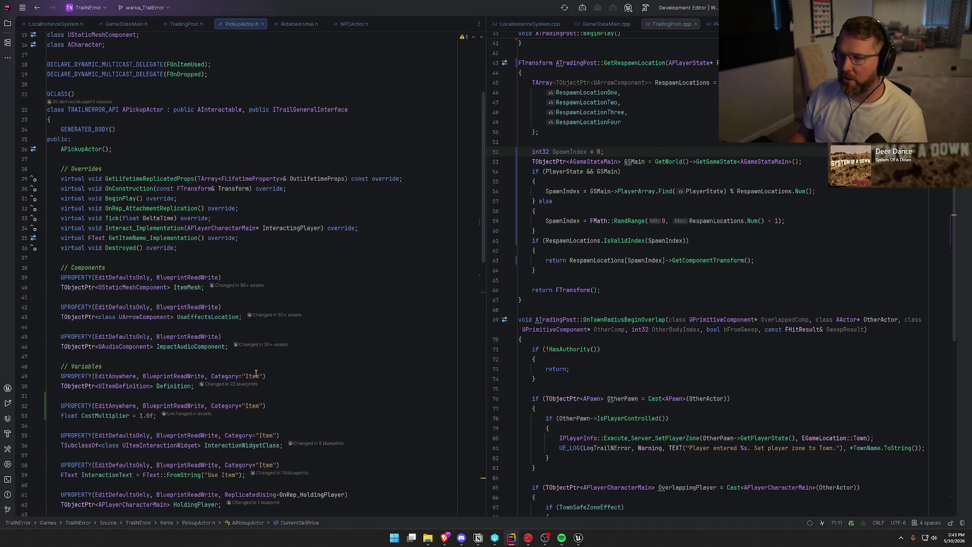
pyautogui.scroll(-20, 255, 373)
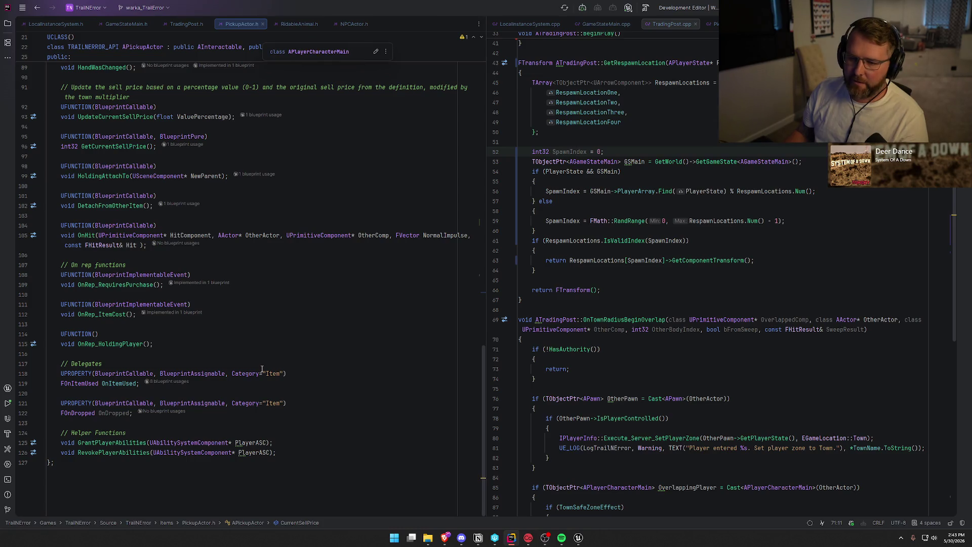
pyautogui.scroll(18, 345, 450)
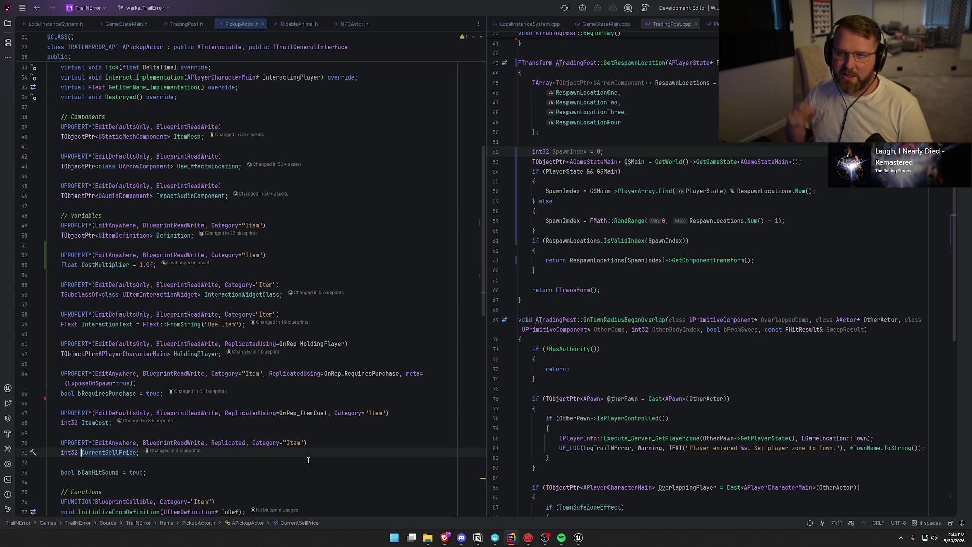
pyautogui.click(578, 538)
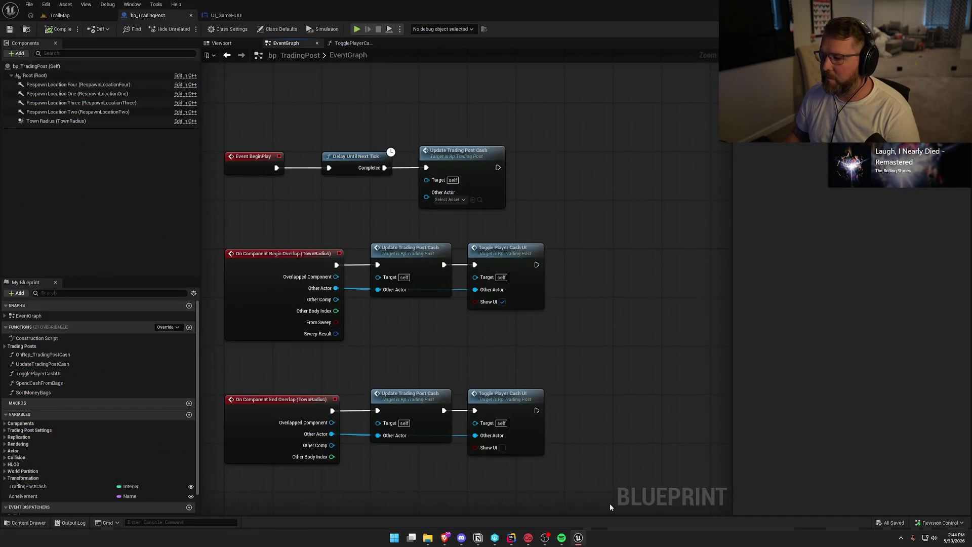
pyautogui.moveTo(244, 94); pyautogui.dragTo(653, 471)
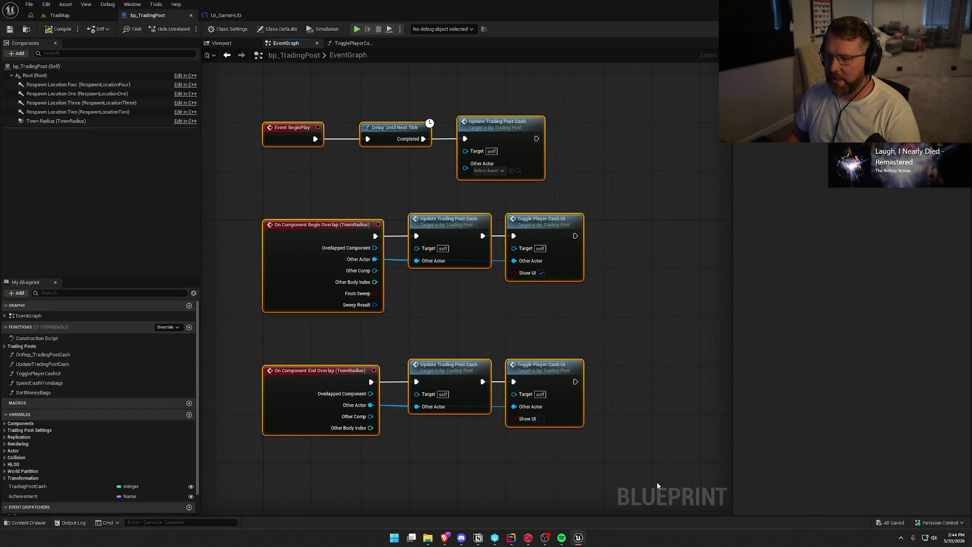
pyautogui.click(655, 381)
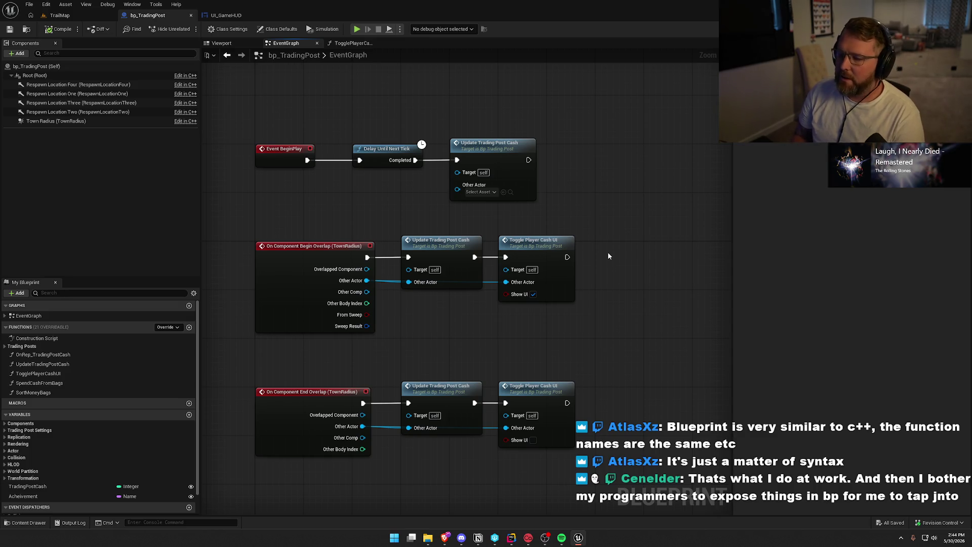
pyautogui.moveTo(609, 256)
pyautogui.mouseDown()
pyautogui.moveTo(636, 241)
pyautogui.moveTo(629, 246)
pyautogui.mouseUp()
pyautogui.hotkey('ctrl', 'a')
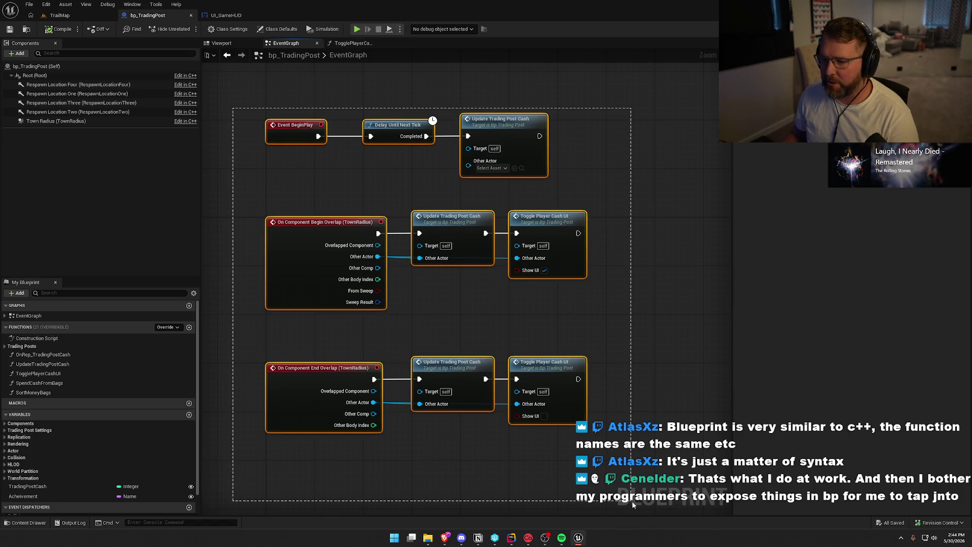
pyautogui.click(663, 388)
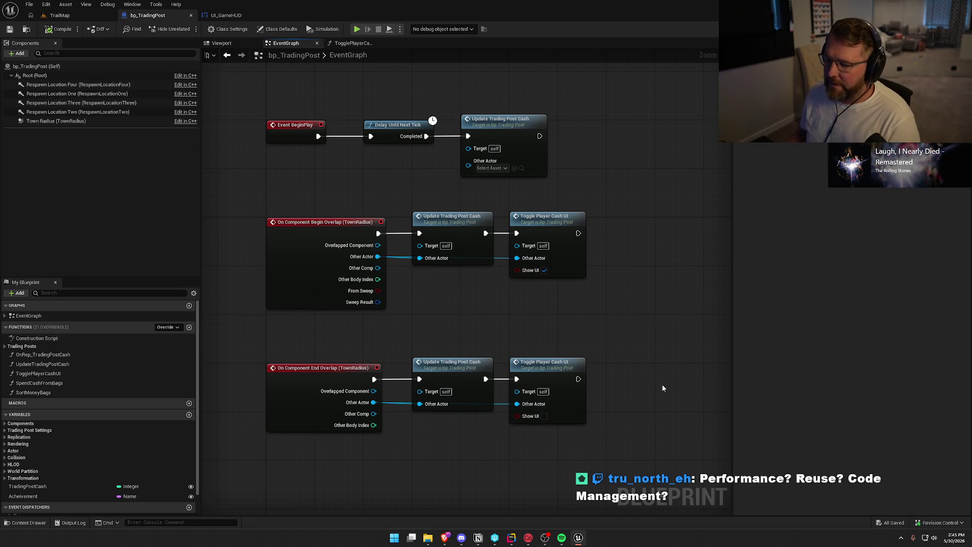
pyautogui.click(462, 223)
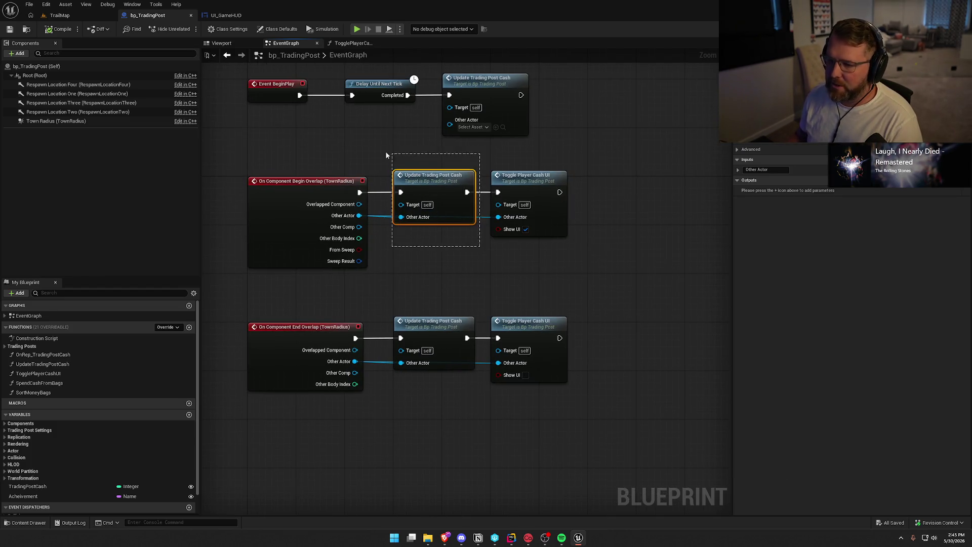
# Deselect Update Trading Post Cash, then open bp_Player from the Content Drawer's Logic > Player folder.
pyautogui.click(598, 244)
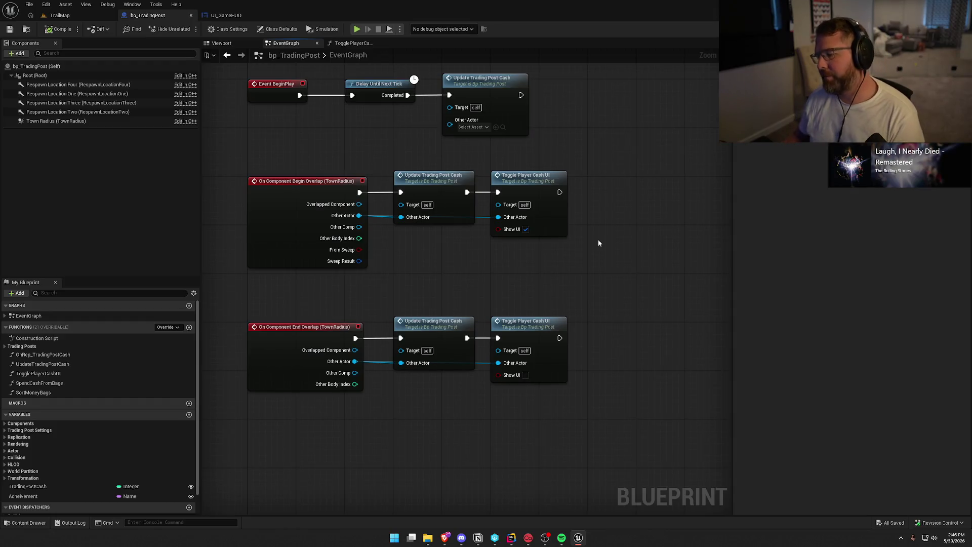
pyautogui.moveTo(609, 263); pyautogui.dragTo(617, 332)
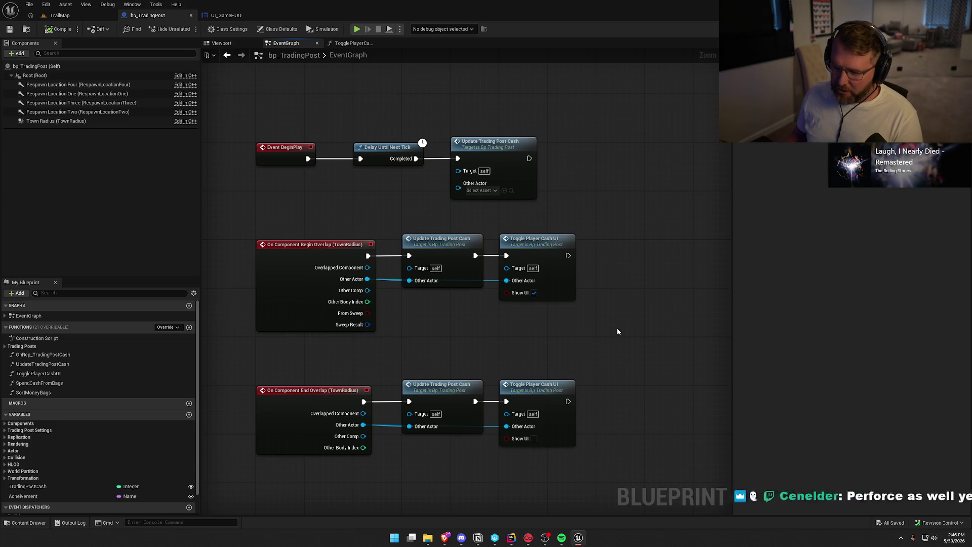
pyautogui.hotkey('ctrl', 'space')
pyautogui.click(28, 371)
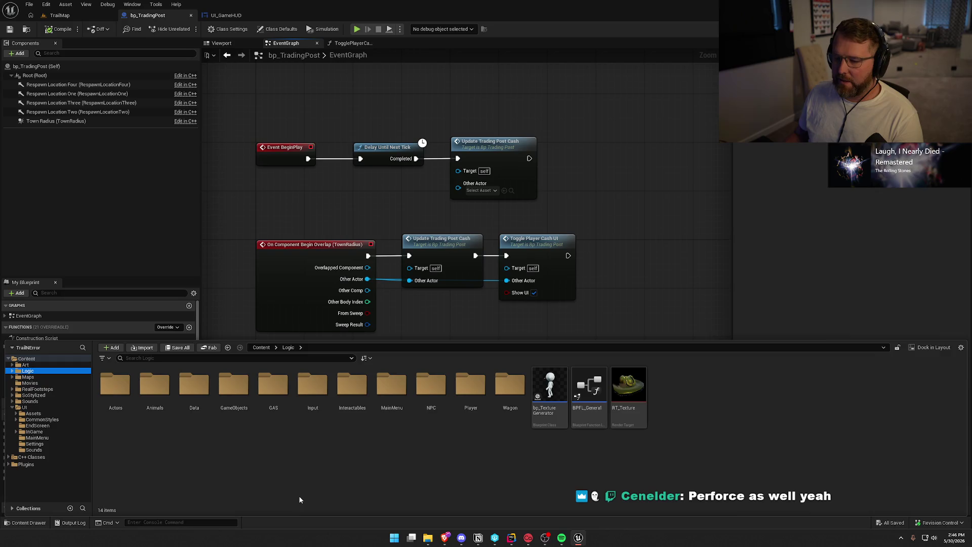
pyautogui.doubleClick(471, 385)
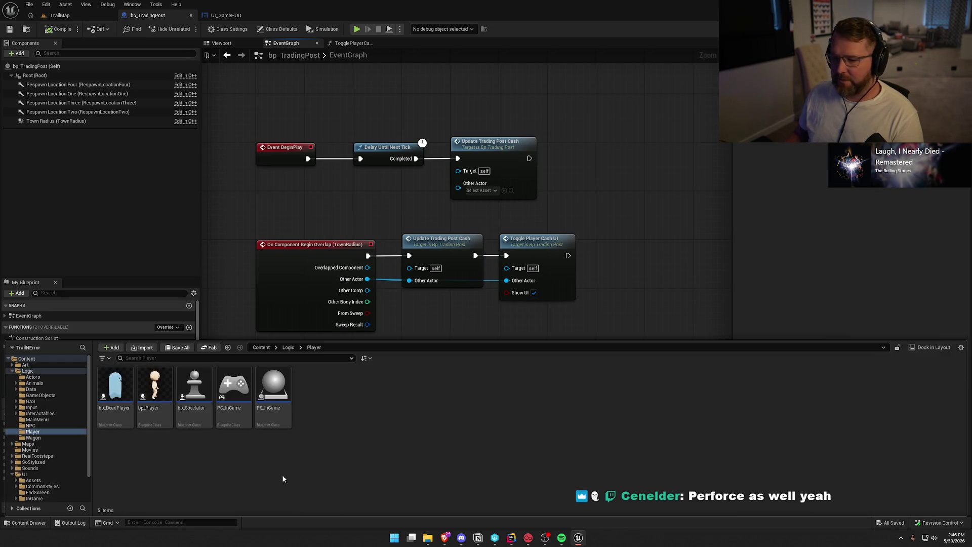
pyautogui.click(155, 388)
pyautogui.doubleClick(154, 387)
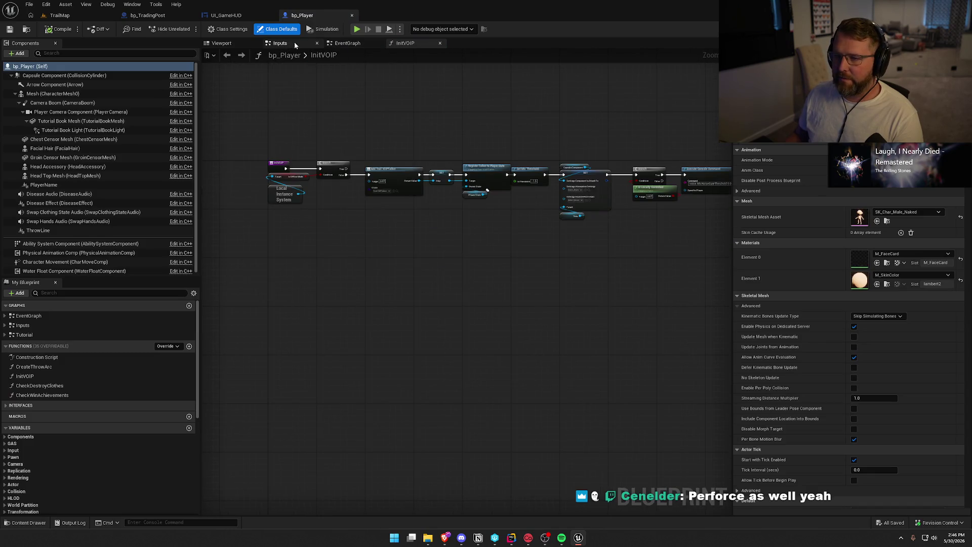
pyautogui.click(280, 43)
pyautogui.scroll(-3, 497, 285)
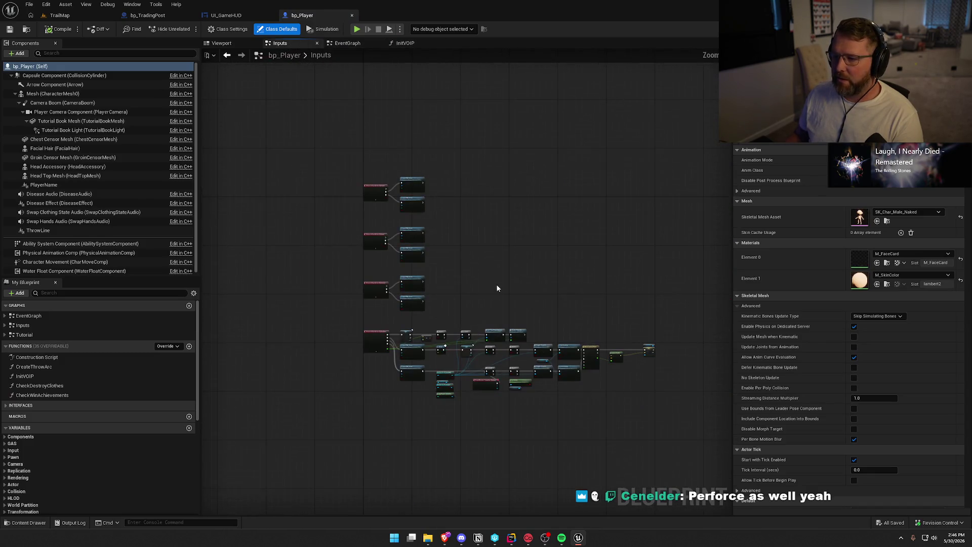
pyautogui.scroll(2, 496, 284)
pyautogui.click(348, 43)
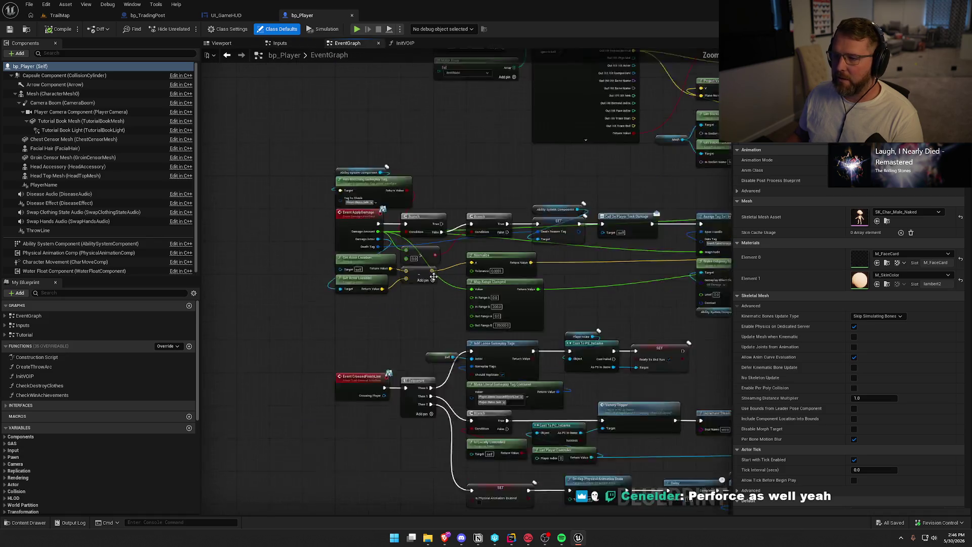
pyautogui.scroll(-4, 455, 253)
pyautogui.moveTo(554, 273)
pyautogui.mouseDown()
pyautogui.moveTo(352, 272)
pyautogui.moveTo(410, 286)
pyautogui.mouseUp()
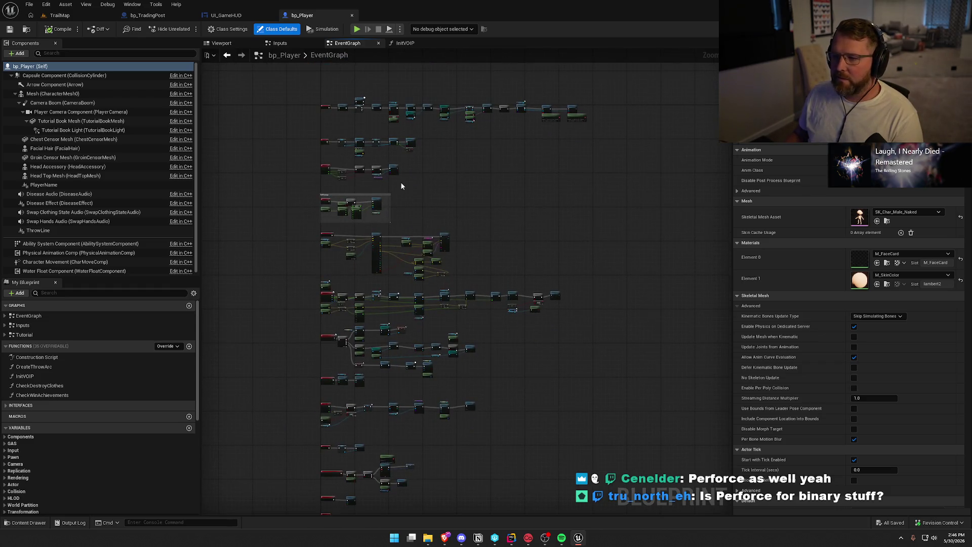
pyautogui.scroll(6, 420, 229)
pyautogui.moveTo(510, 263); pyautogui.dragTo(610, 373)
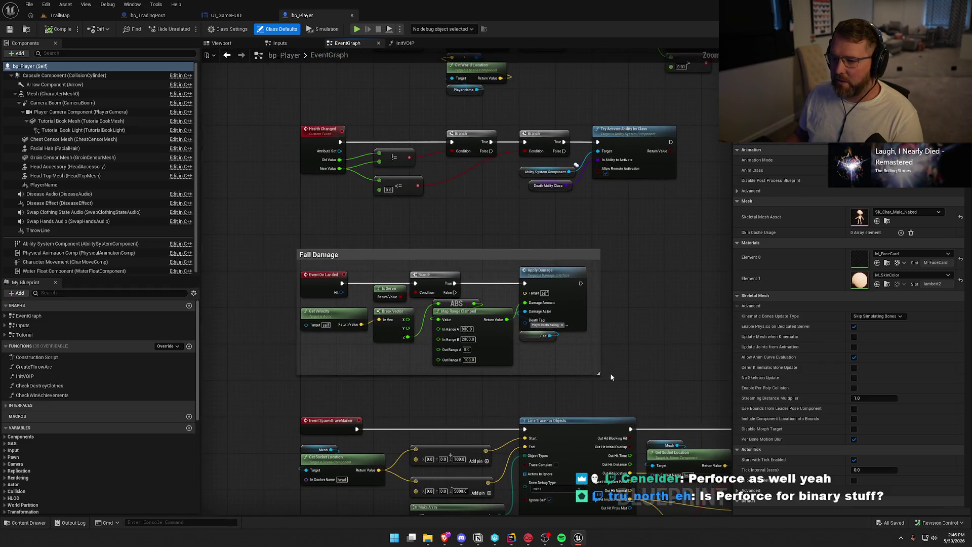
pyautogui.click(521, 374)
pyautogui.click(316, 226)
pyautogui.moveTo(316, 226); pyautogui.dragTo(302, 270)
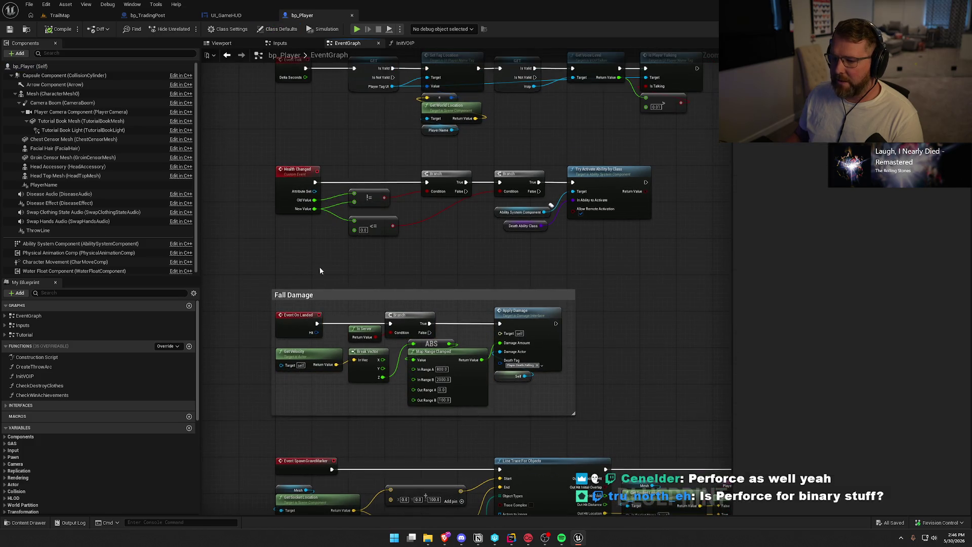
pyautogui.moveTo(602, 435); pyautogui.dragTo(229, 288)
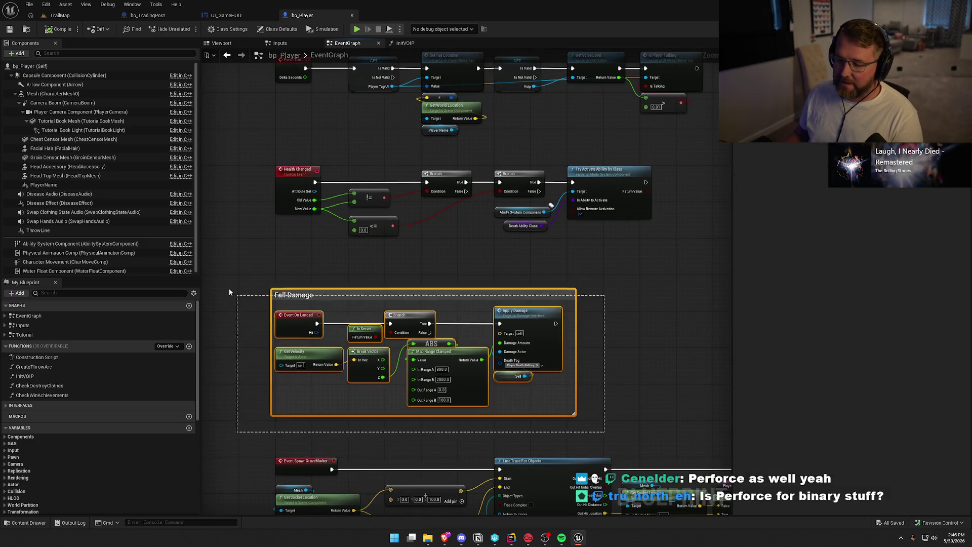
pyautogui.click(305, 260)
pyautogui.moveTo(305, 259); pyautogui.dragTo(324, 338)
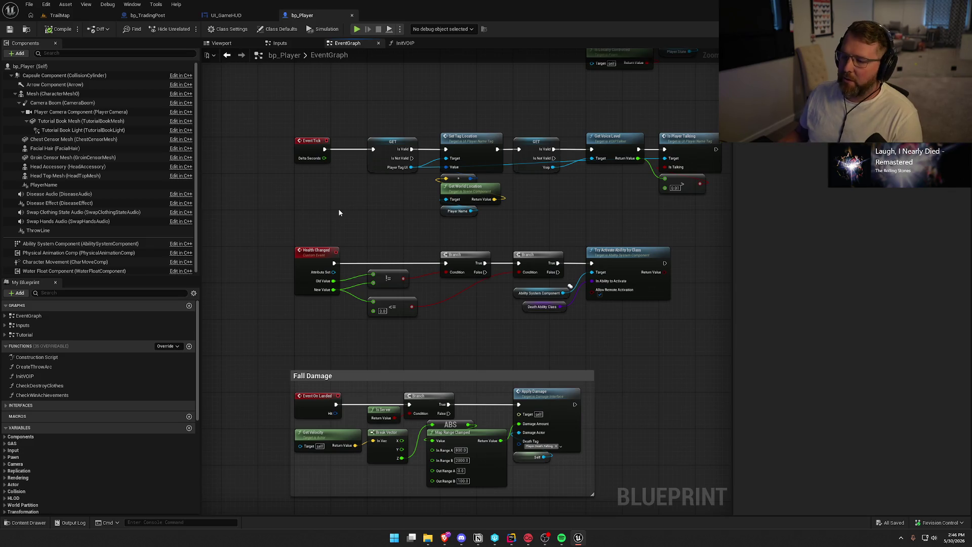
pyautogui.moveTo(339, 213); pyautogui.dragTo(294, 236)
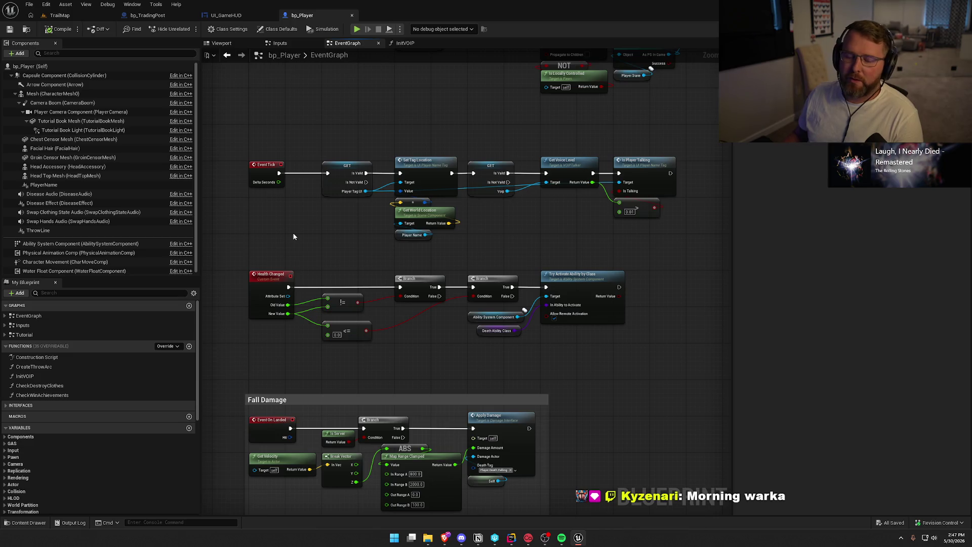
pyautogui.moveTo(295, 127)
pyautogui.mouseDown()
pyautogui.moveTo(321, 196)
pyautogui.moveTo(307, 202)
pyautogui.mouseUp()
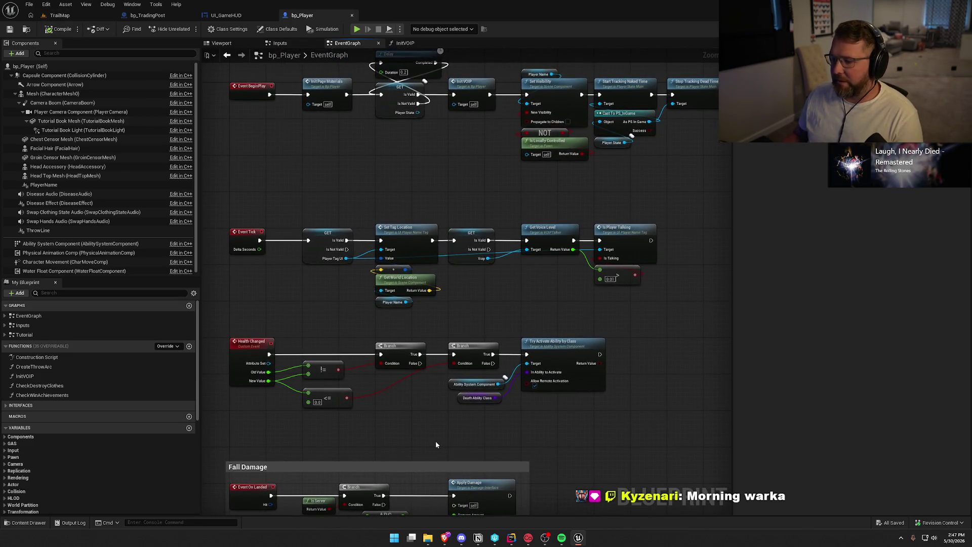
pyautogui.moveTo(433, 424); pyautogui.dragTo(440, 390)
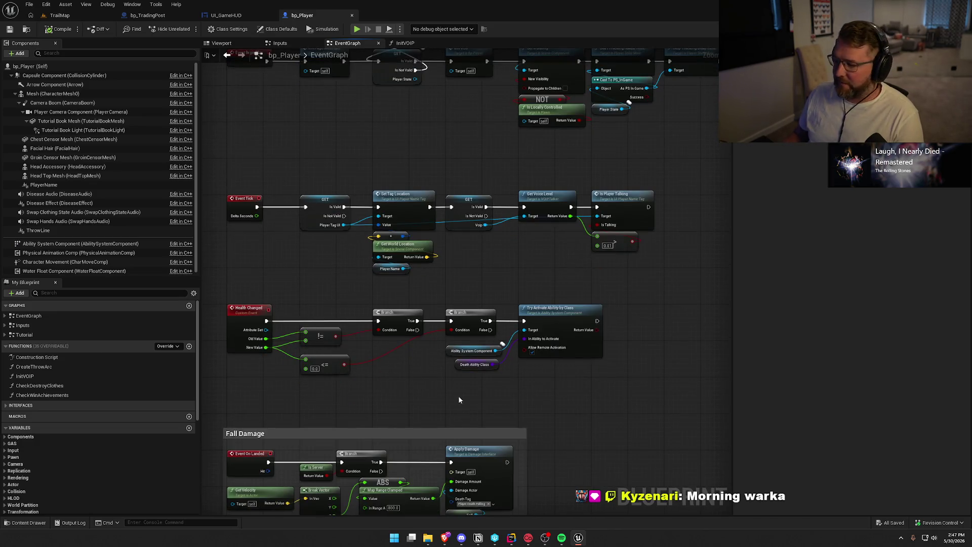
pyautogui.moveTo(567, 409)
pyautogui.mouseDown()
pyautogui.moveTo(608, 261)
pyautogui.moveTo(638, 196)
pyautogui.mouseUp()
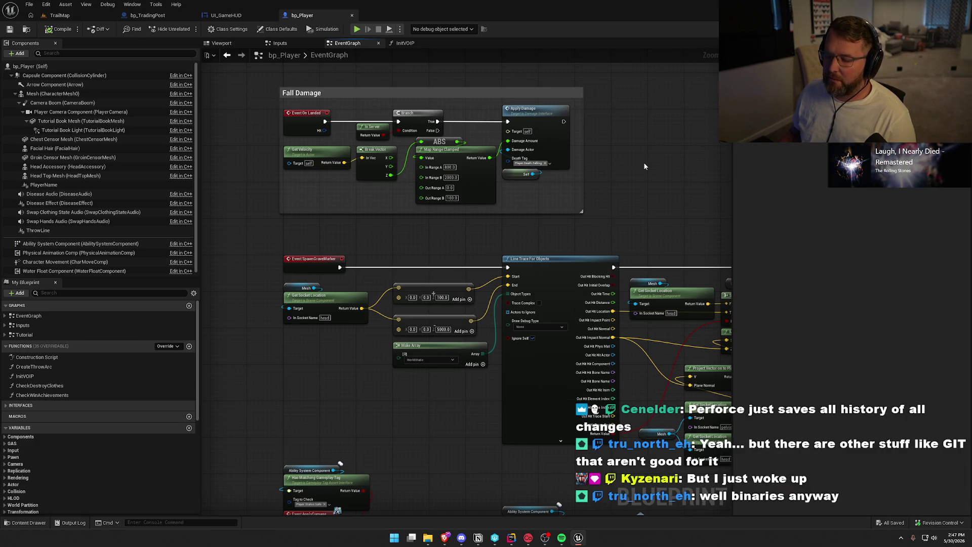
pyautogui.moveTo(640, 175)
pyautogui.mouseDown()
pyautogui.moveTo(456, 126)
pyautogui.moveTo(424, 131)
pyautogui.mouseUp()
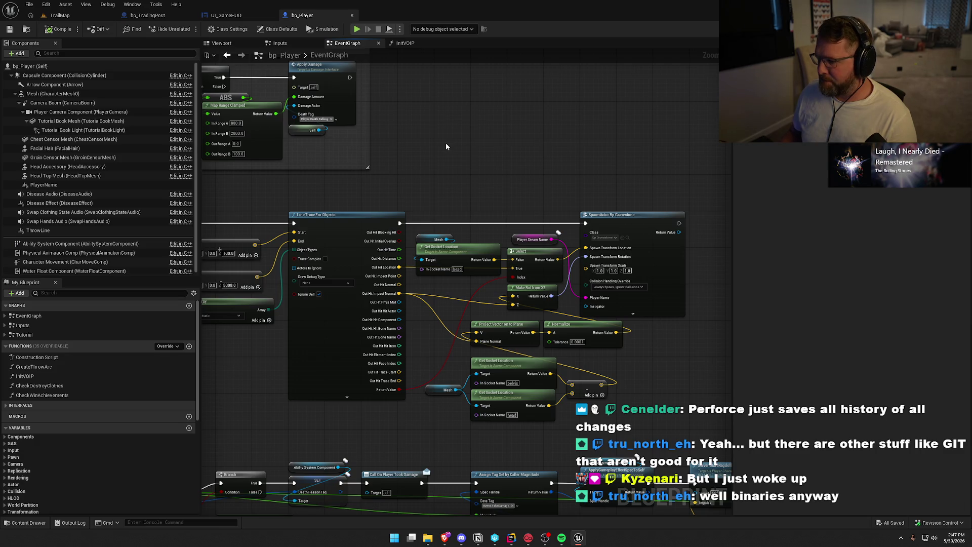
pyautogui.scroll(-1, 446, 146)
pyautogui.moveTo(446, 146)
pyautogui.mouseDown()
pyautogui.moveTo(560, 131)
pyautogui.moveTo(597, 147)
pyautogui.moveTo(576, 149)
pyautogui.mouseUp()
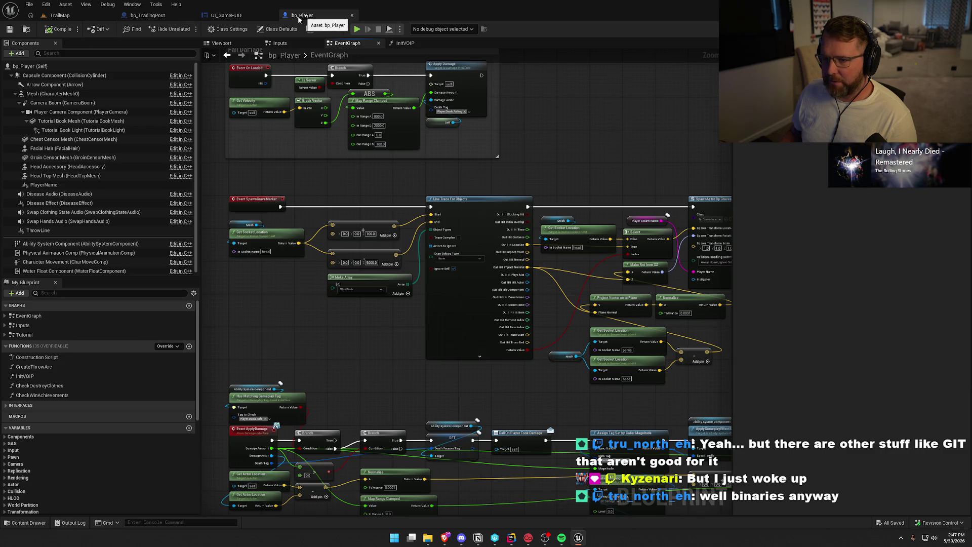
# Close bp_Player and change UI_GameHUD's 'Cash Nearby' label text to 'Money:'.
pyautogui.middleClick(301, 19)
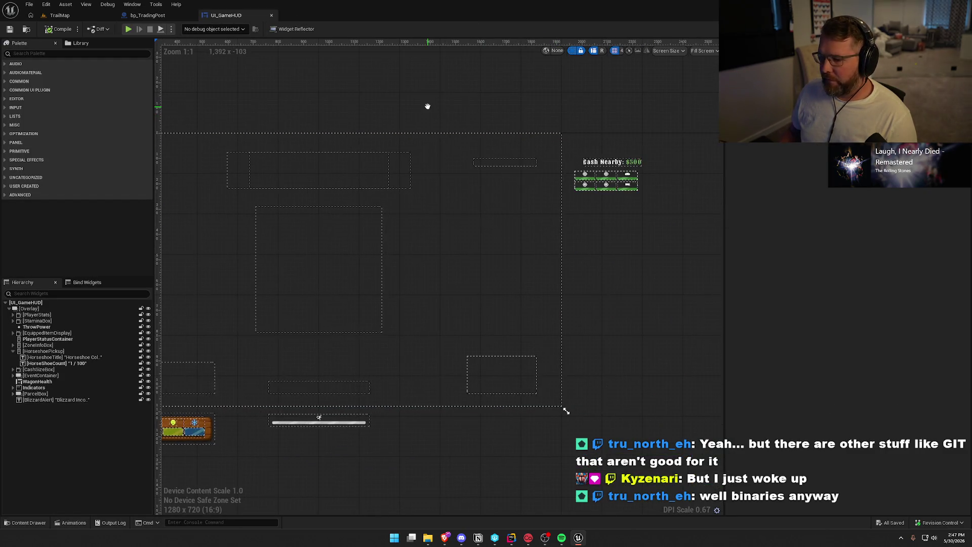
pyautogui.scroll(-1, 427, 107)
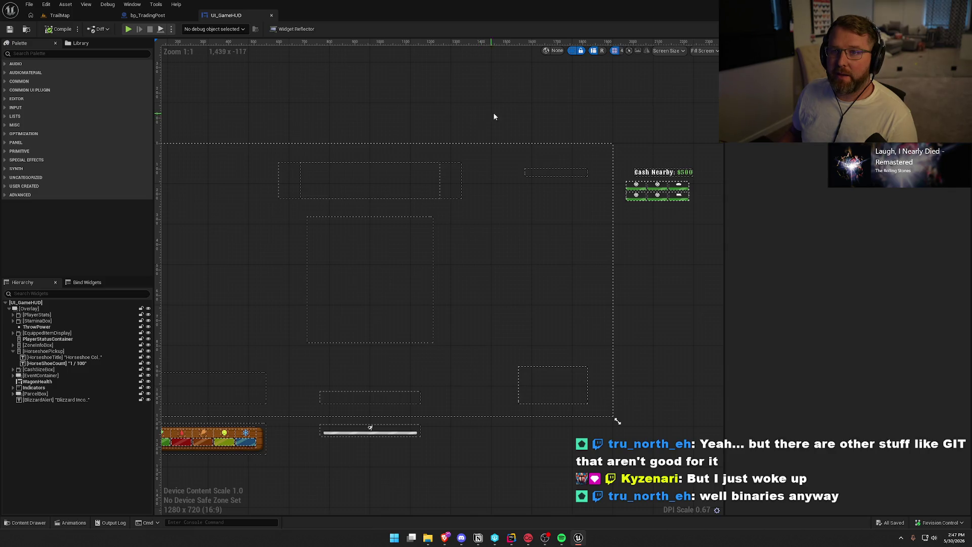
pyautogui.scroll(3, 576, 117)
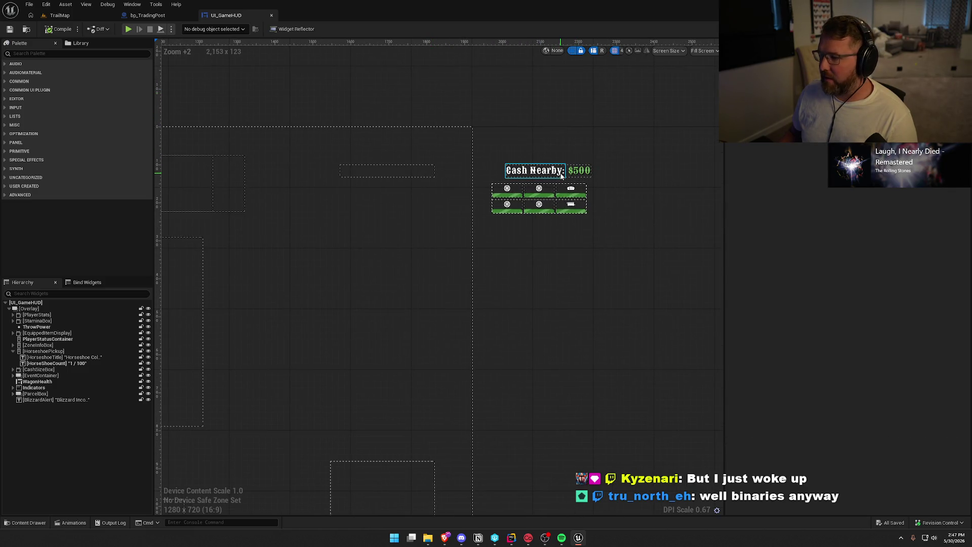
pyautogui.click(586, 172)
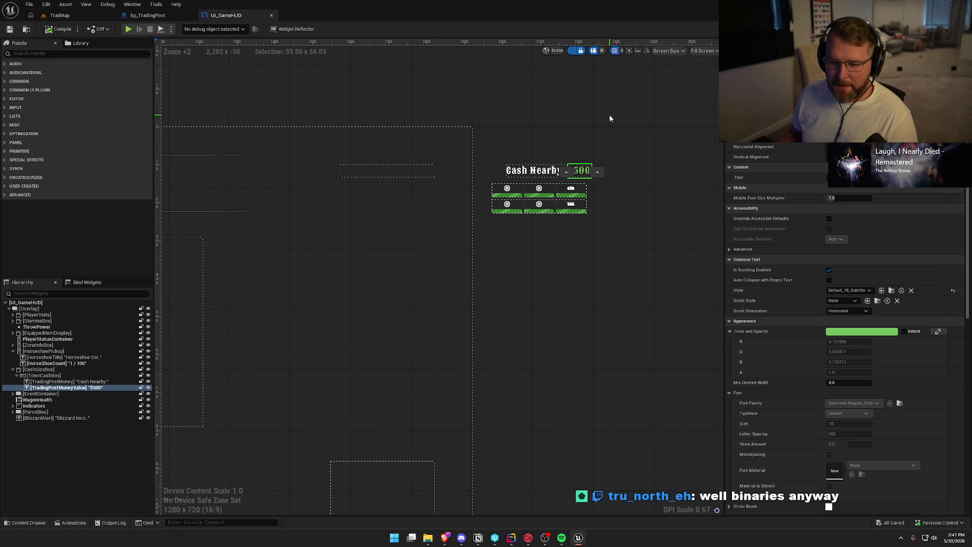
pyautogui.click(539, 172)
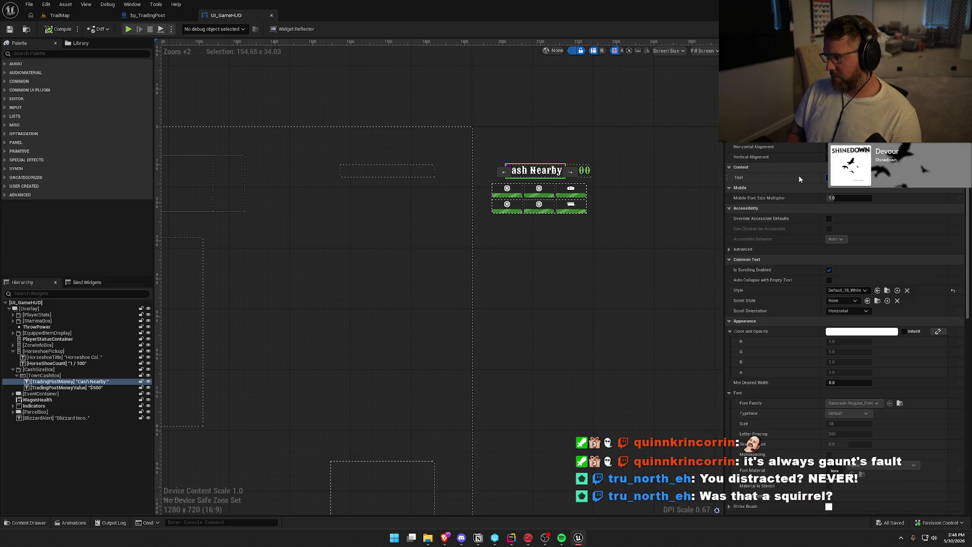
pyautogui.press('Return')
# Compile UI_GameHUD, confirming the asset check-out, and select the $500 value text.
pyautogui.click(576, 312)
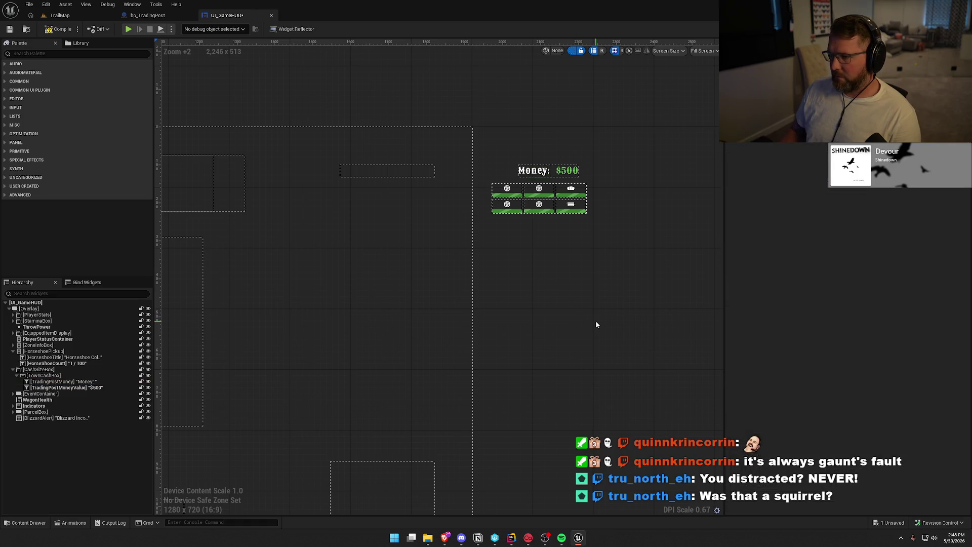
pyautogui.click(60, 29)
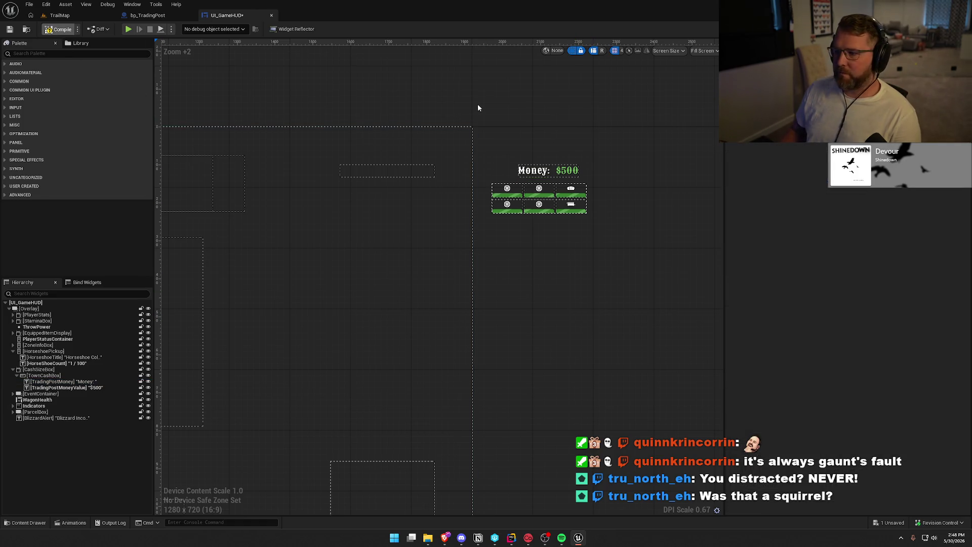
pyautogui.click(495, 354)
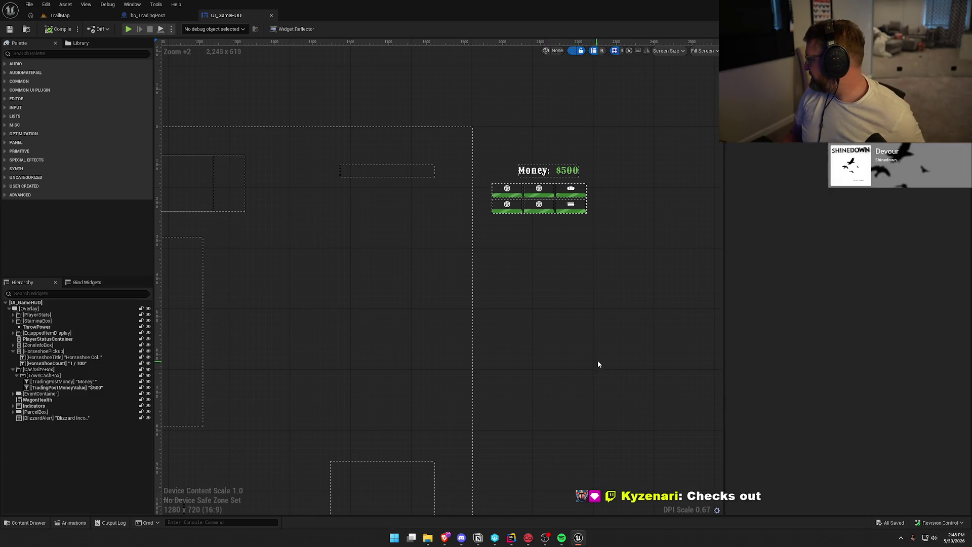
pyautogui.click(563, 170)
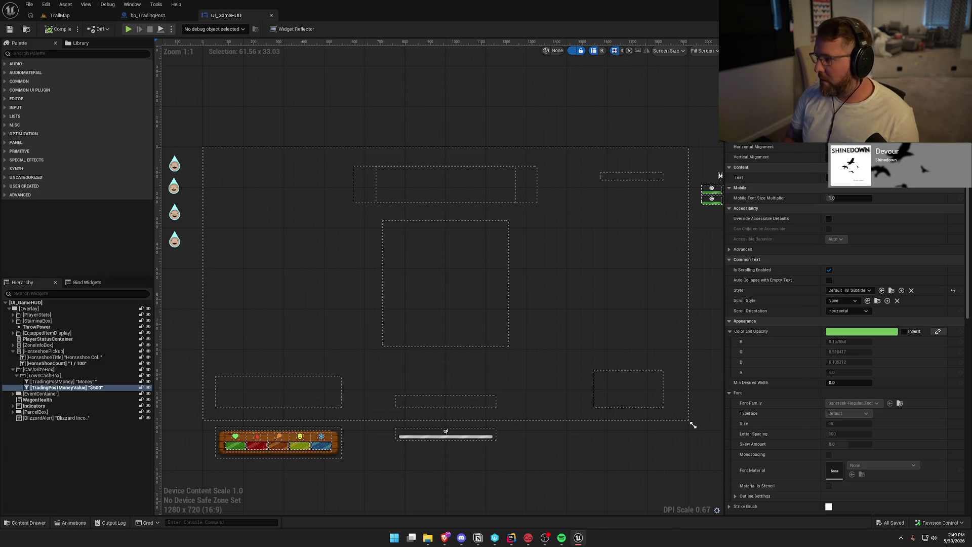
# Confirm the MoneyValue name, save UI_GameHUD, and zoom in to check the 'Money: $500' widget.
pyautogui.press('Return')
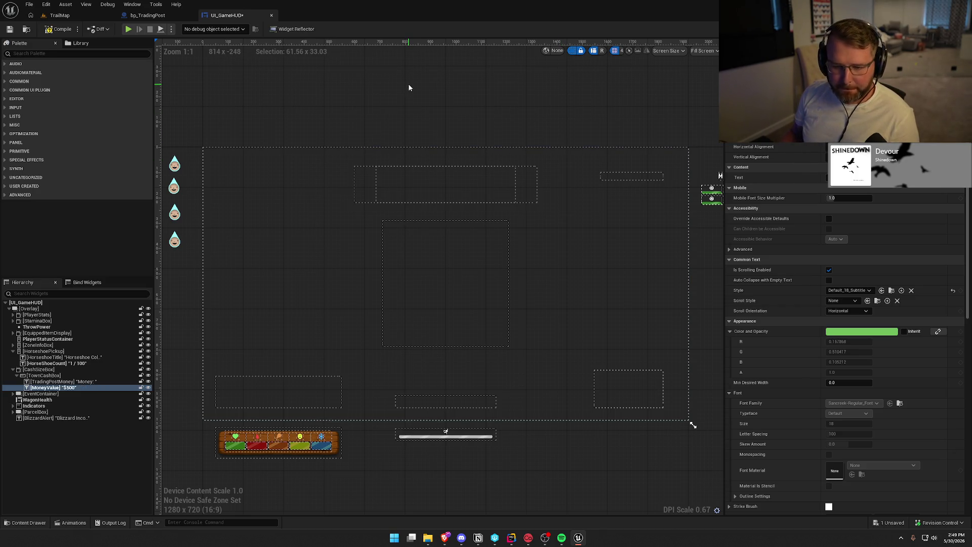
pyautogui.hotkey('ctrl', 's')
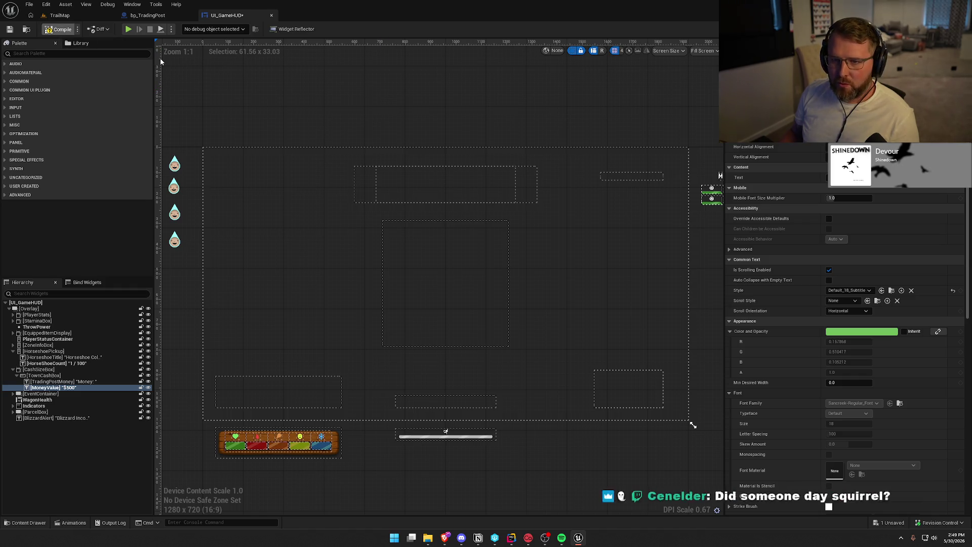
pyautogui.click(350, 104)
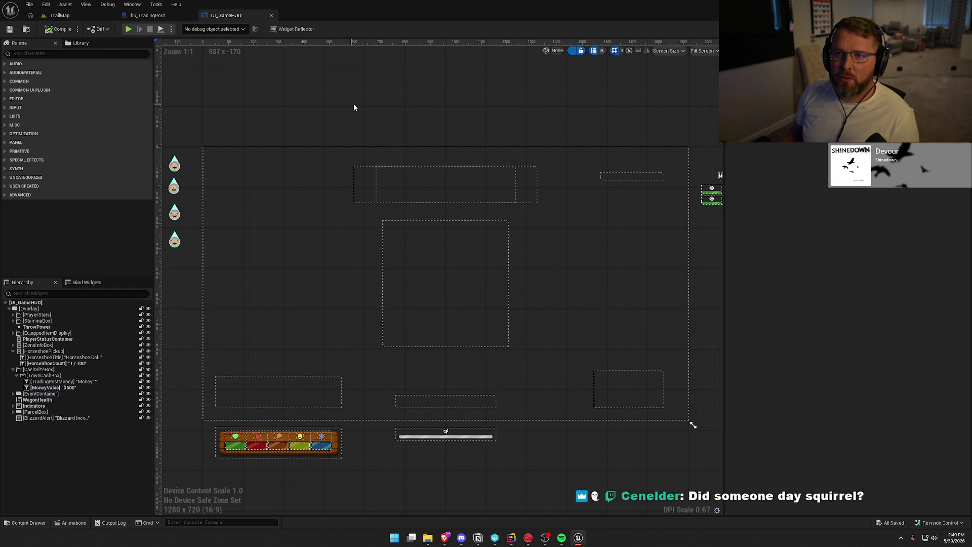
pyautogui.moveTo(351, 104); pyautogui.dragTo(342, 103)
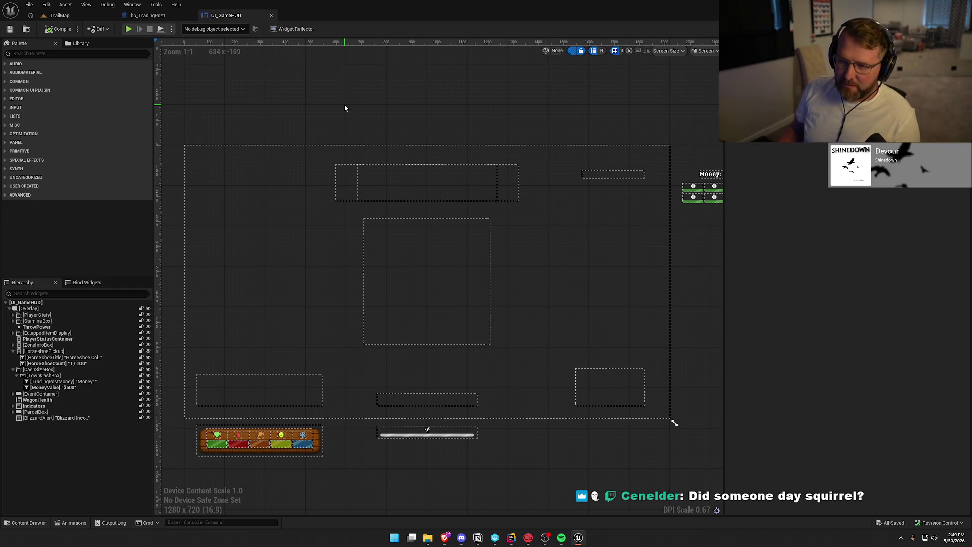
pyautogui.hscroll(3, 387, 118)
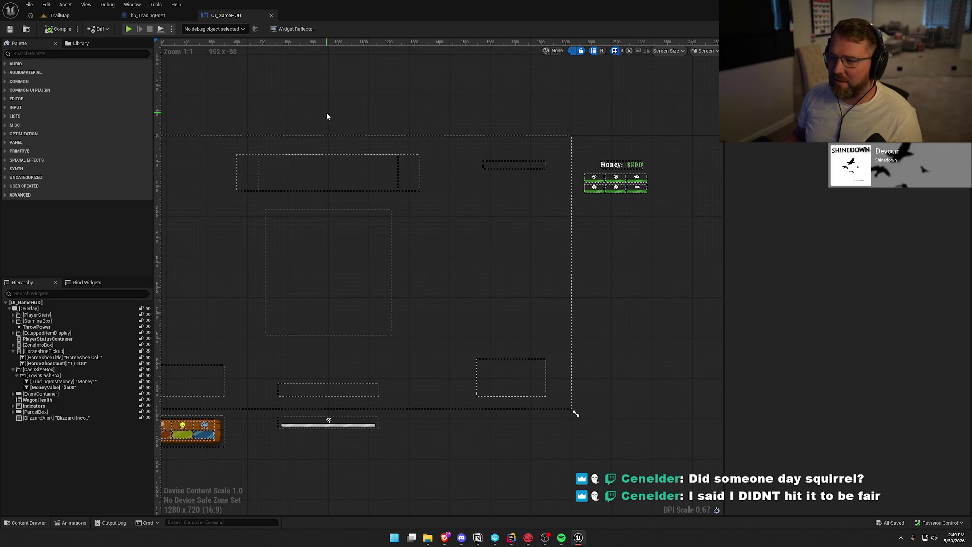
pyautogui.moveTo(325, 114); pyautogui.dragTo(301, 117)
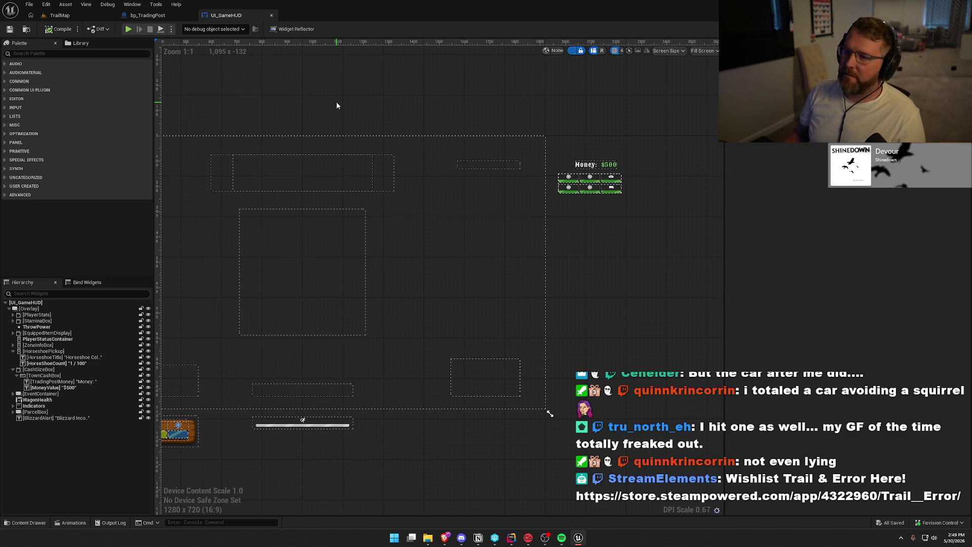
pyautogui.scroll(2, 464, 105)
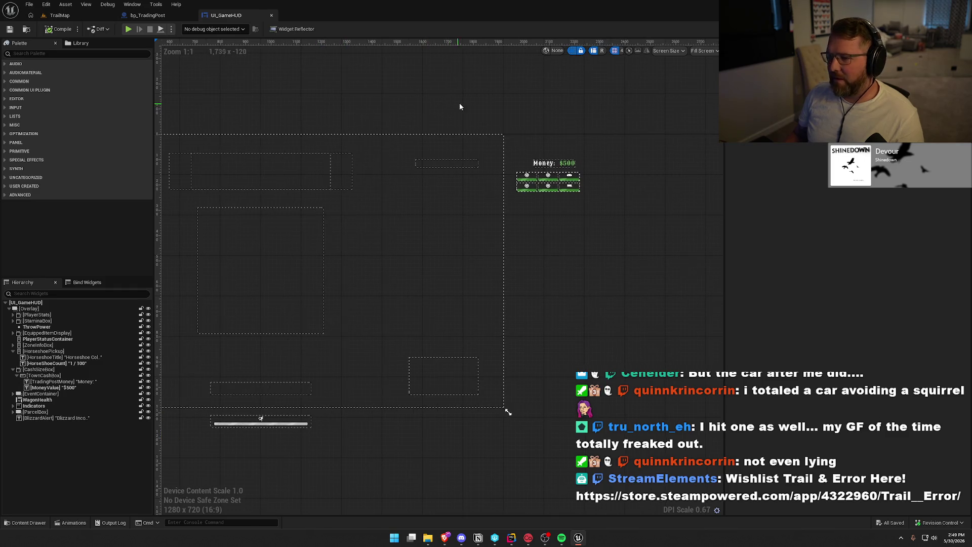
pyautogui.scroll(1, 547, 122)
pyautogui.moveTo(538, 134); pyautogui.dragTo(569, 136)
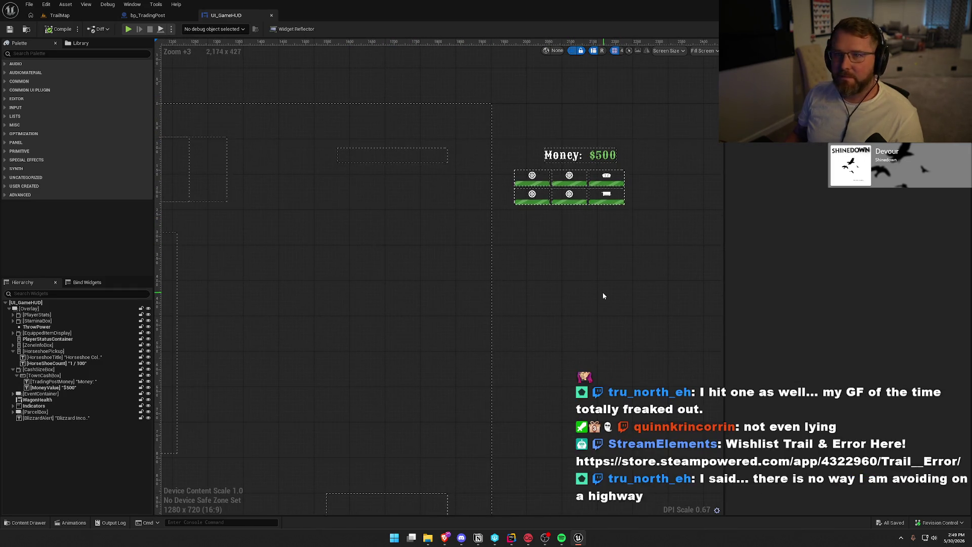
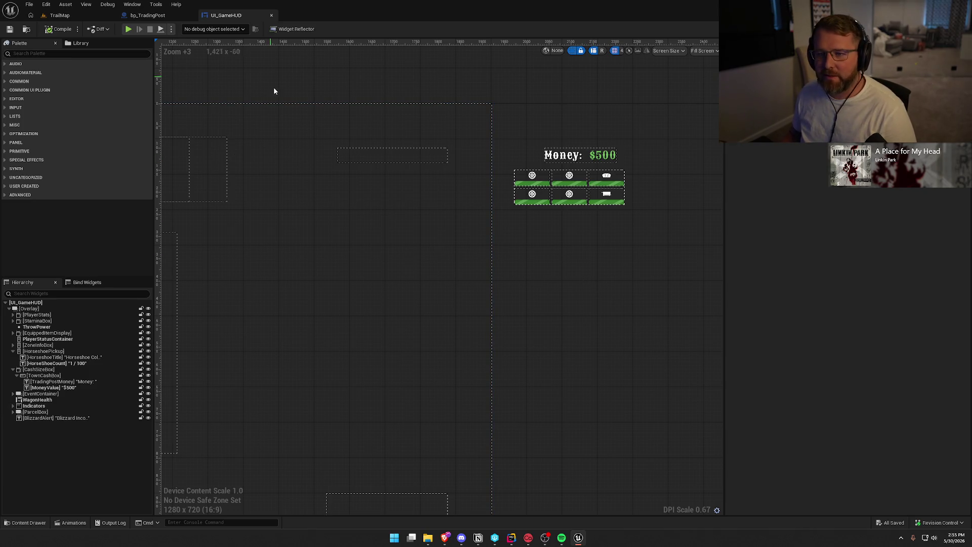
# In bp_TradingPost's event graph, open the UpdateTradingPostCash function from its bottom call node.
pyautogui.click(145, 16)
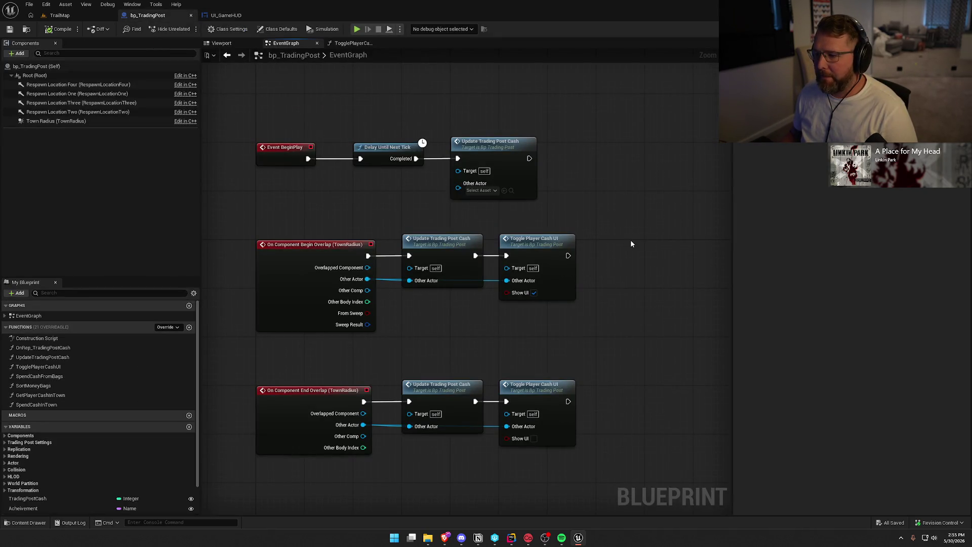
pyautogui.moveTo(664, 251); pyautogui.dragTo(626, 233)
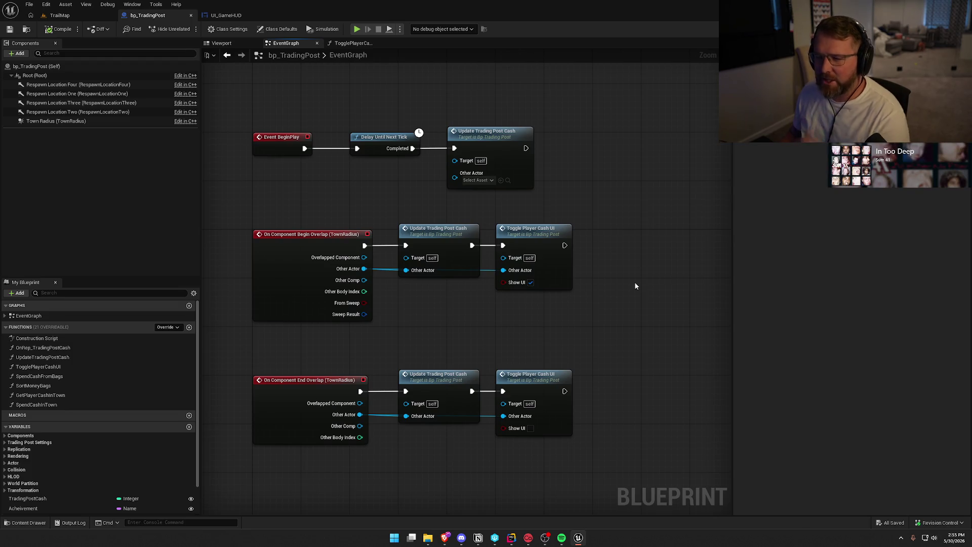
pyautogui.moveTo(246, 106)
pyautogui.mouseDown()
pyautogui.moveTo(390, 314)
pyautogui.moveTo(638, 353)
pyautogui.mouseUp()
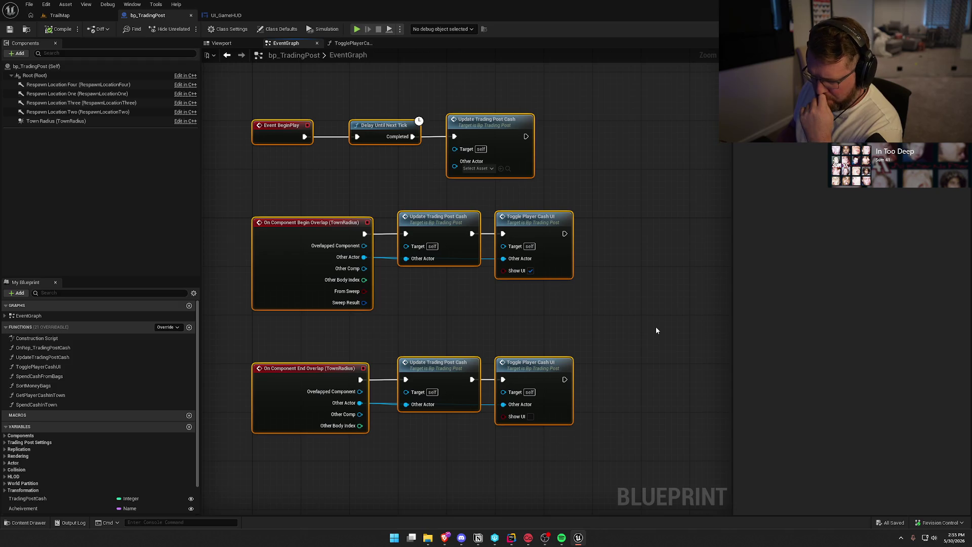
pyautogui.click(438, 385)
pyautogui.moveTo(438, 444); pyautogui.dragTo(445, 417)
pyautogui.doubleClick(451, 196)
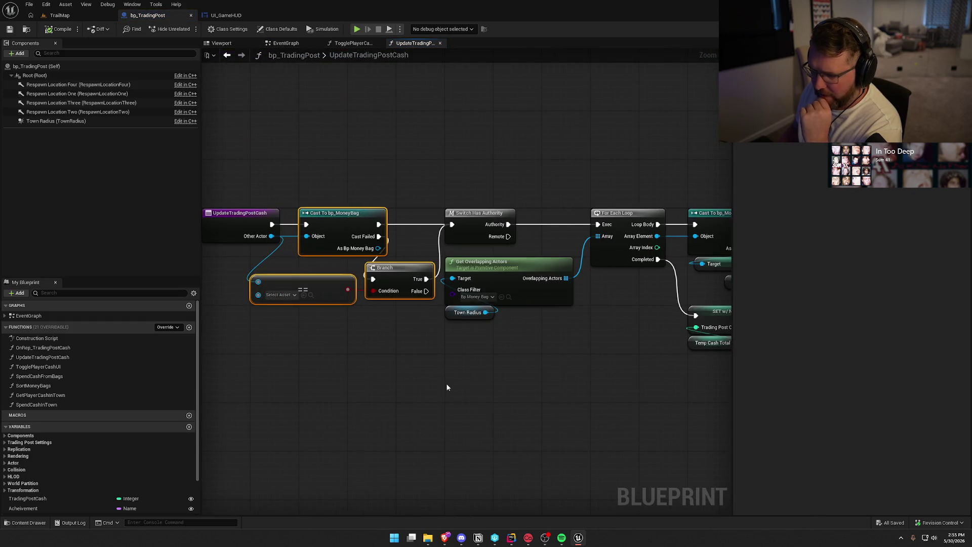
# Review UpdateTradingPostCash's cast, branch, SET and add nodes and its entry inputs.
pyautogui.click(400, 347)
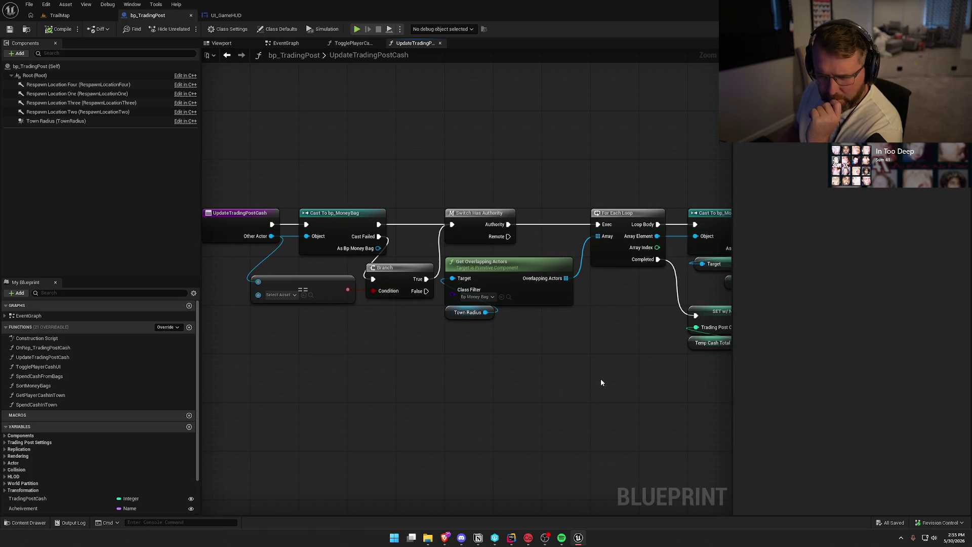
pyautogui.moveTo(601, 382); pyautogui.dragTo(560, 373)
pyautogui.moveTo(284, 180); pyautogui.dragTo(313, 219)
pyautogui.moveTo(358, 320); pyautogui.dragTo(268, 259)
pyautogui.moveTo(555, 361); pyautogui.dragTo(415, 356)
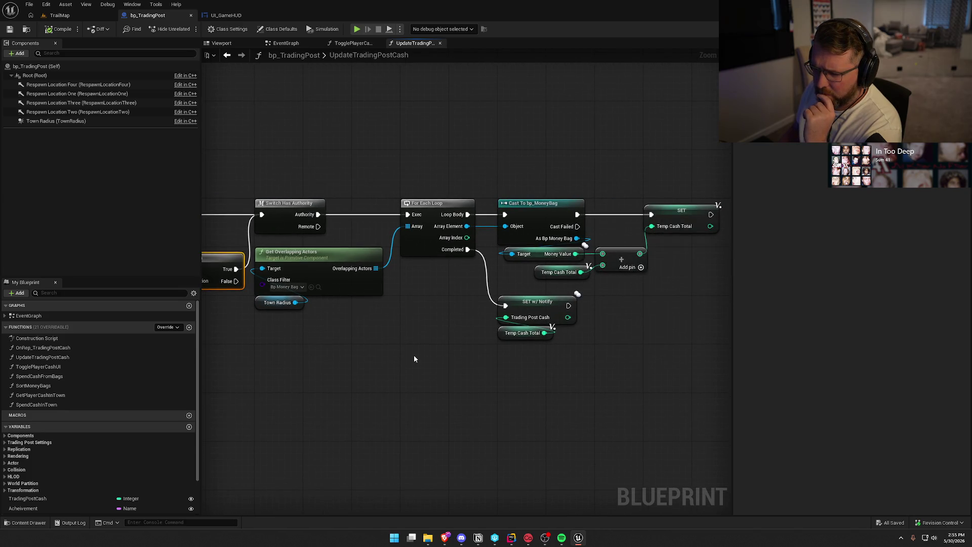
pyautogui.moveTo(415, 359); pyautogui.dragTo(623, 338)
pyautogui.click(263, 195)
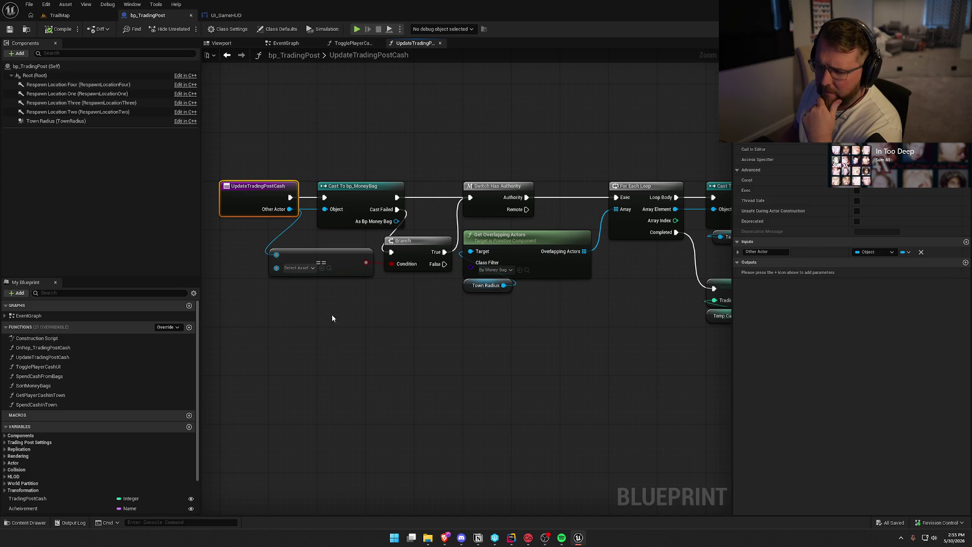
pyautogui.moveTo(439, 334)
pyautogui.mouseDown()
pyautogui.moveTo(424, 341)
pyautogui.moveTo(418, 320)
pyautogui.mouseUp()
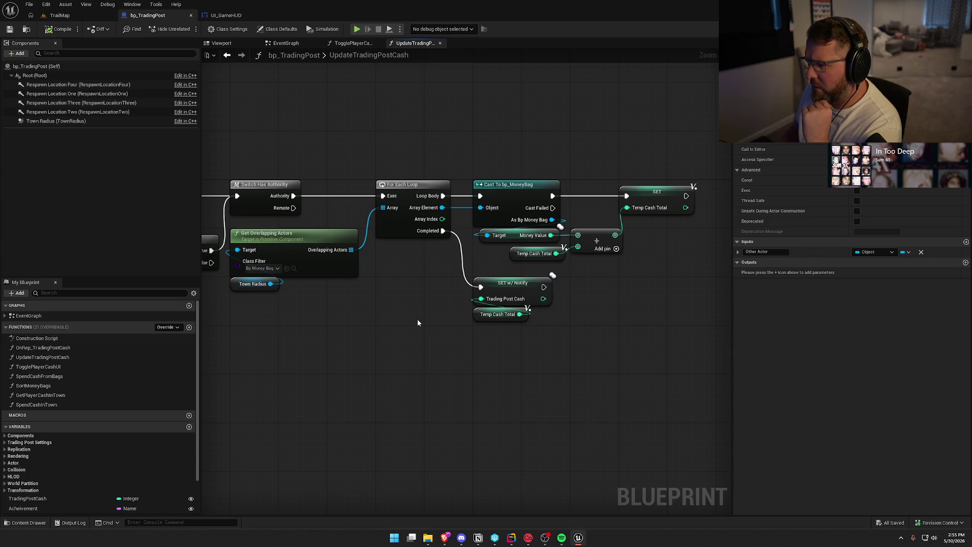
# Inspect the TradingPostCash variable's properties, then go back to UI_GameHUD's event graph.
pyautogui.click(29, 498)
pyautogui.rightClick(32, 504)
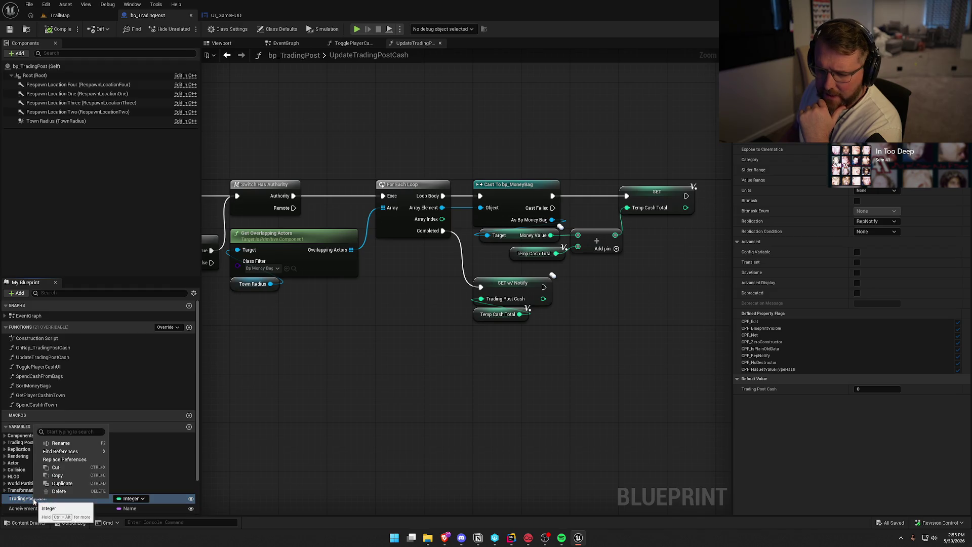
pyautogui.click(379, 351)
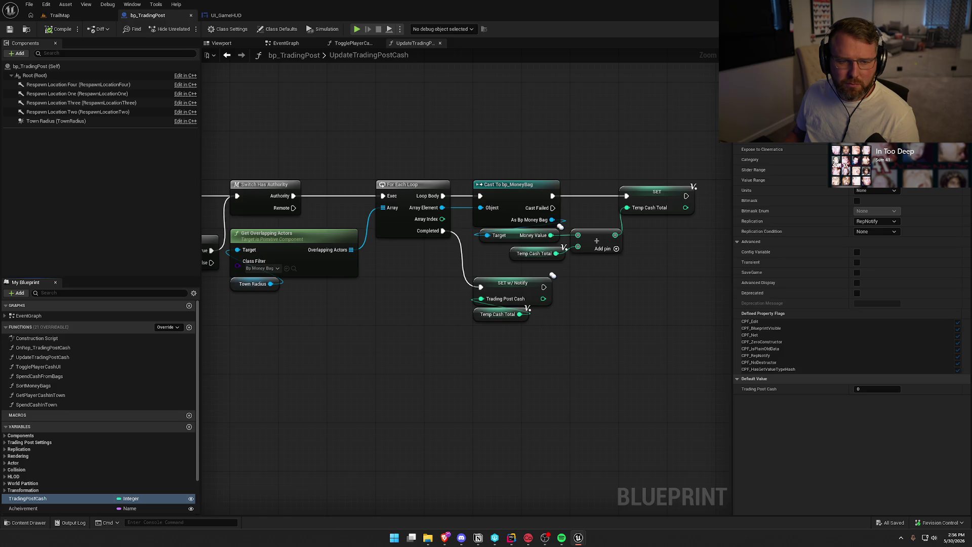
pyautogui.hotkey('ctrl', 'Tab')
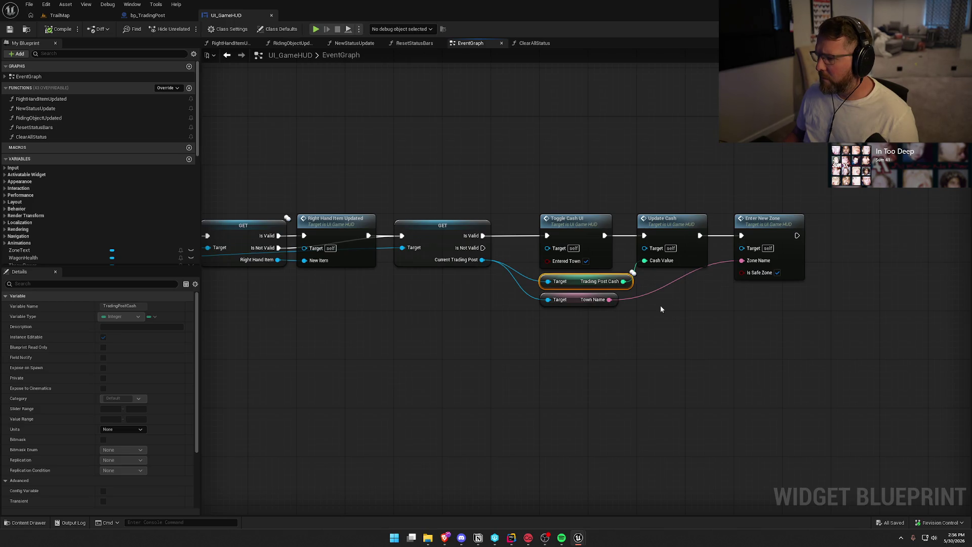
# Delete the Trading Post Cash getter feeding Update Cash and move the Town Name getter up.
pyautogui.click(674, 253)
pyautogui.click(568, 365)
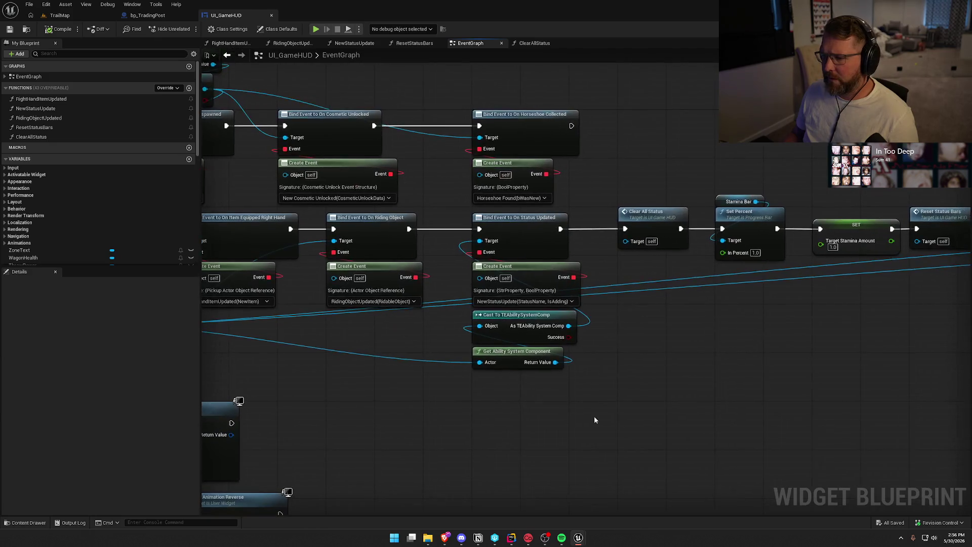
pyautogui.scroll(-3, 619, 418)
pyautogui.scroll(3, 619, 419)
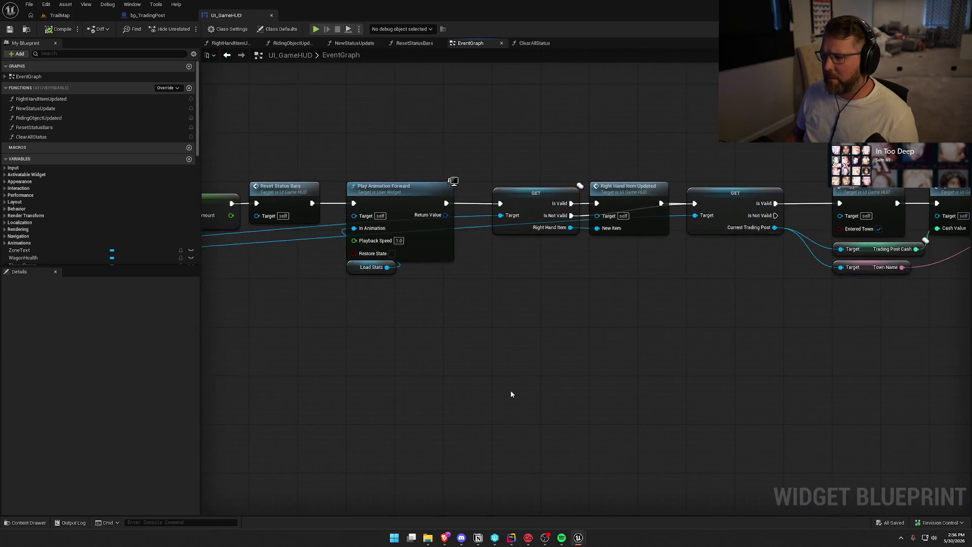
pyautogui.moveTo(510, 390); pyautogui.dragTo(352, 350)
pyautogui.moveTo(448, 368); pyautogui.dragTo(451, 332)
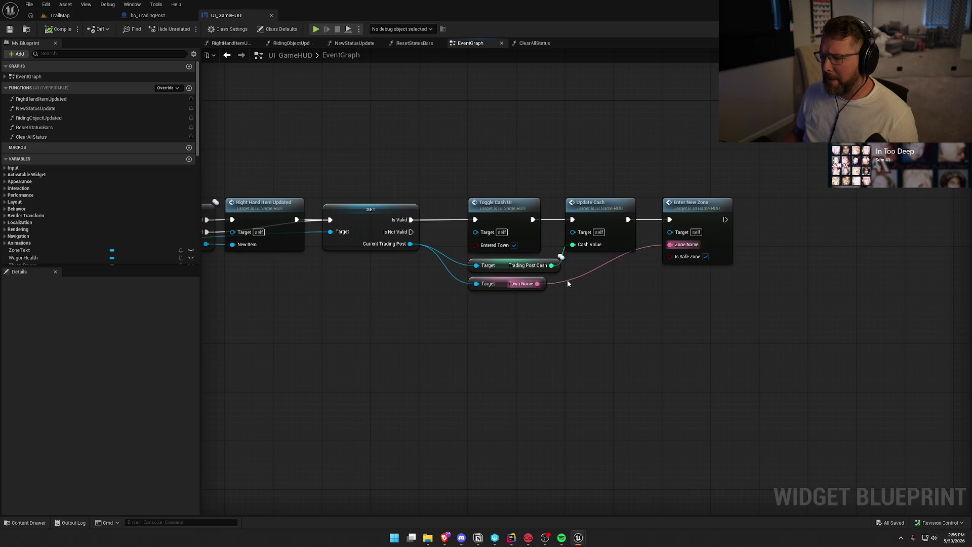
pyautogui.click(558, 270)
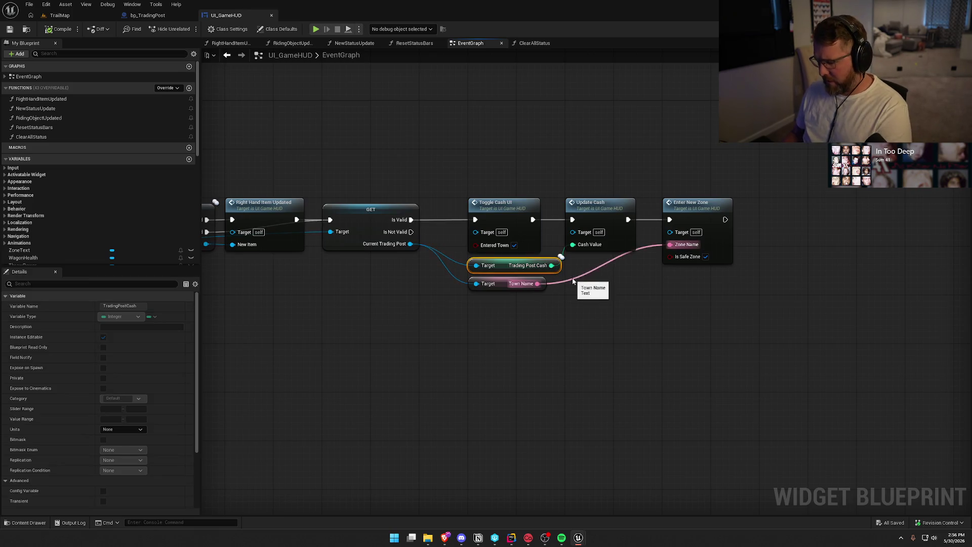
pyautogui.press('Delete')
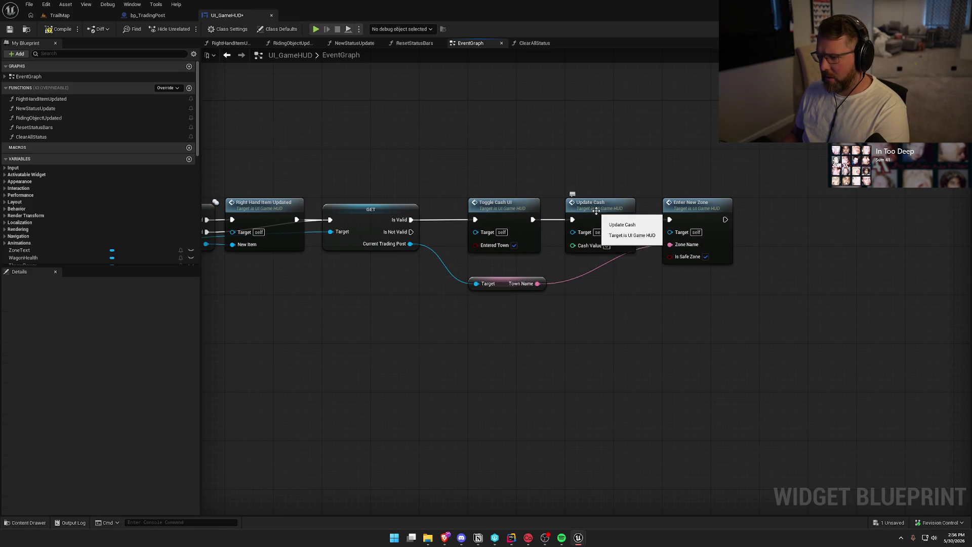
pyautogui.moveTo(506, 285); pyautogui.dragTo(506, 266)
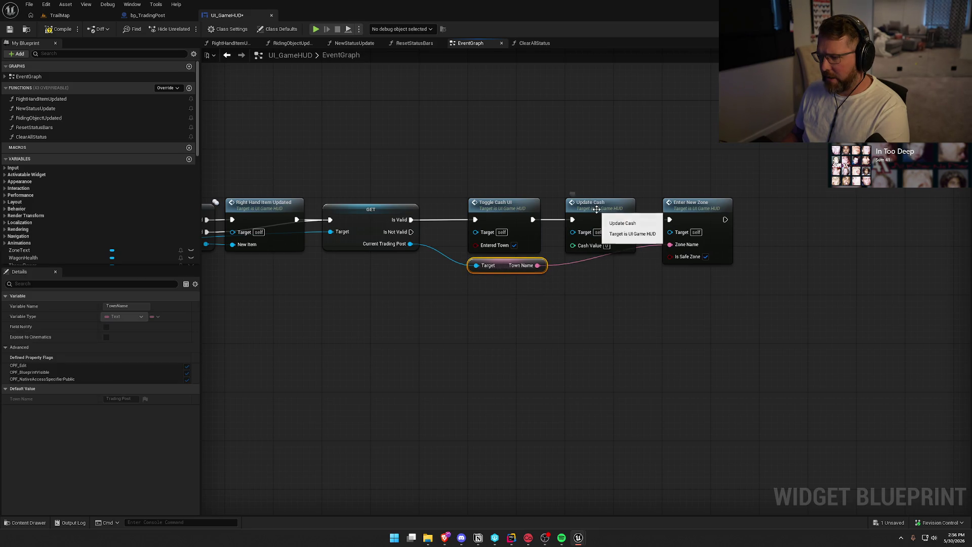
pyautogui.doubleClick(597, 209)
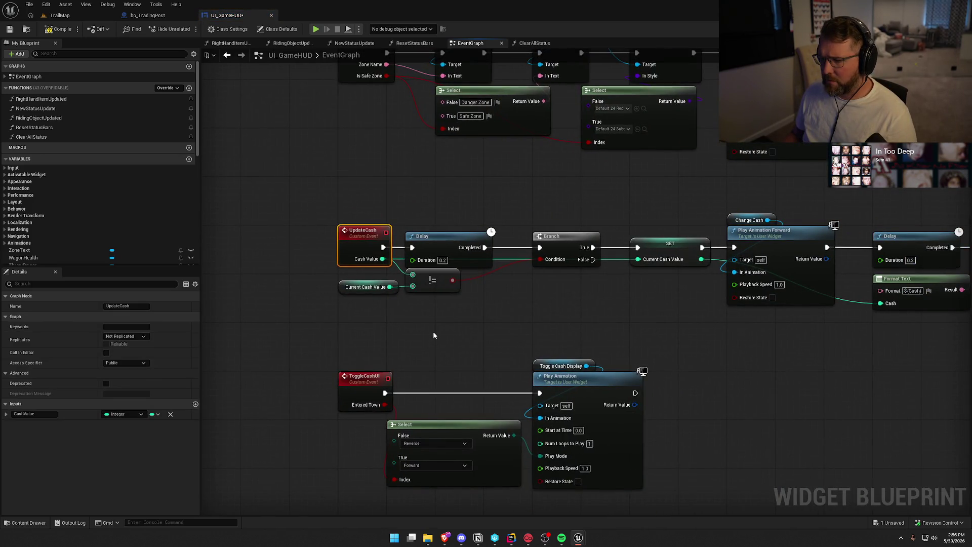
# Add a Get Game State node feeding a pure Cast To GS_InGame node.
pyautogui.moveTo(433, 331); pyautogui.dragTo(391, 295)
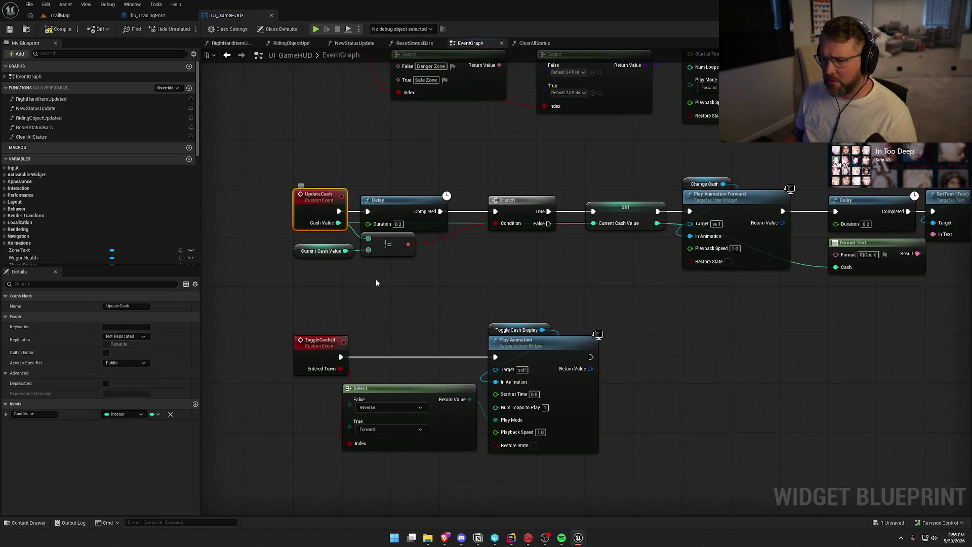
pyautogui.rightClick(319, 276)
pyautogui.write('get g')
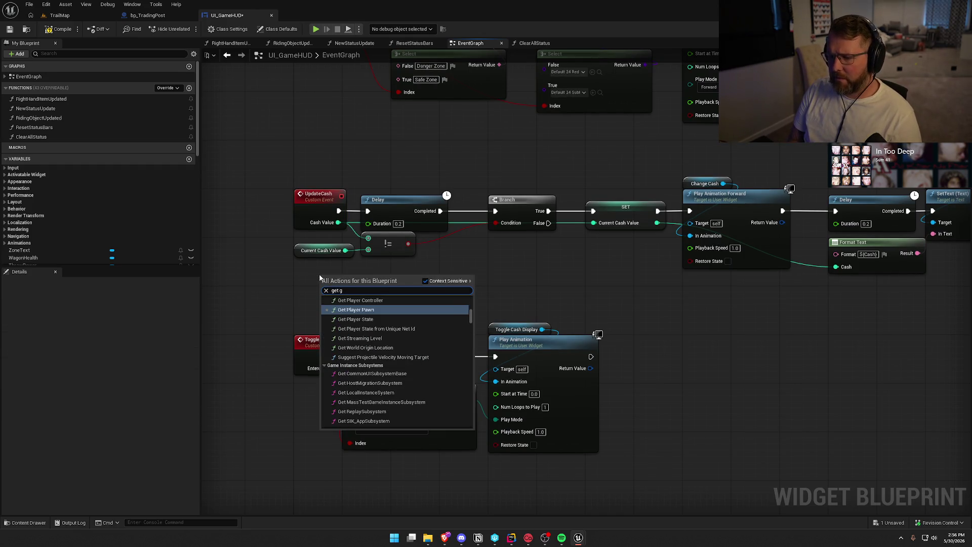
pyautogui.write('ame  state')
pyautogui.press('Return')
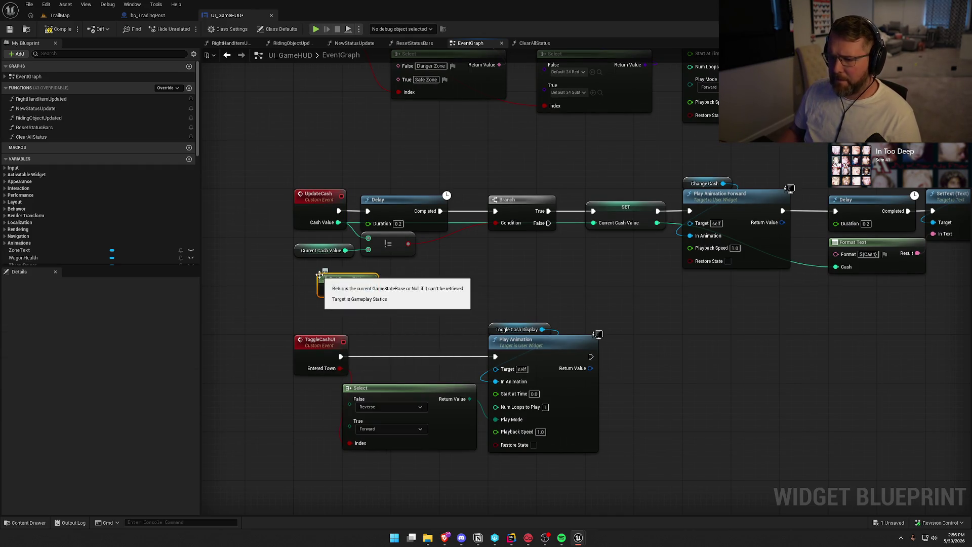
pyautogui.moveTo(370, 290); pyautogui.dragTo(398, 294)
pyautogui.write('cast to')
pyautogui.click(453, 379)
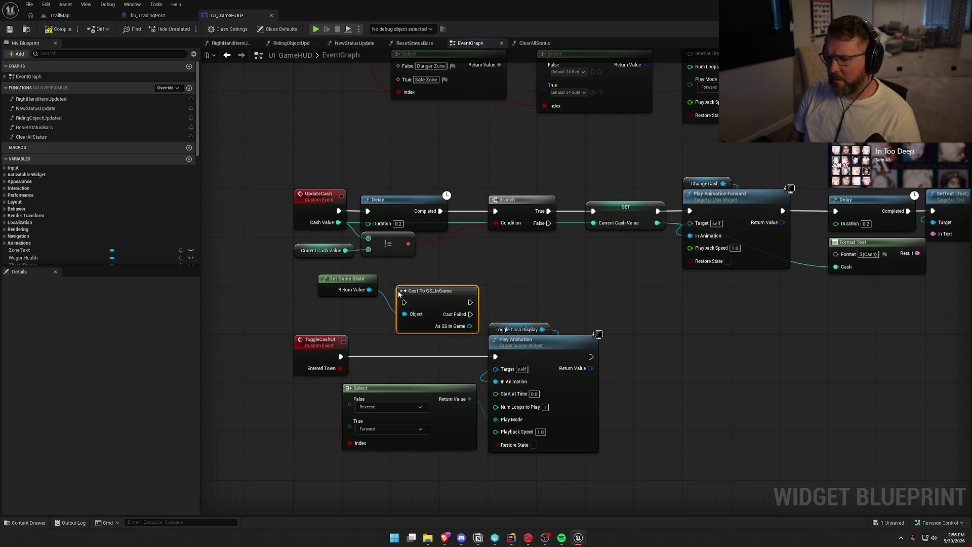
pyautogui.rightClick(402, 292)
pyautogui.click(443, 508)
# Add a Group Money getter wired from the GS_InGame cast and position it.
pyautogui.moveTo(431, 291)
pyautogui.mouseDown()
pyautogui.moveTo(419, 279)
pyautogui.moveTo(487, 284)
pyautogui.mouseUp()
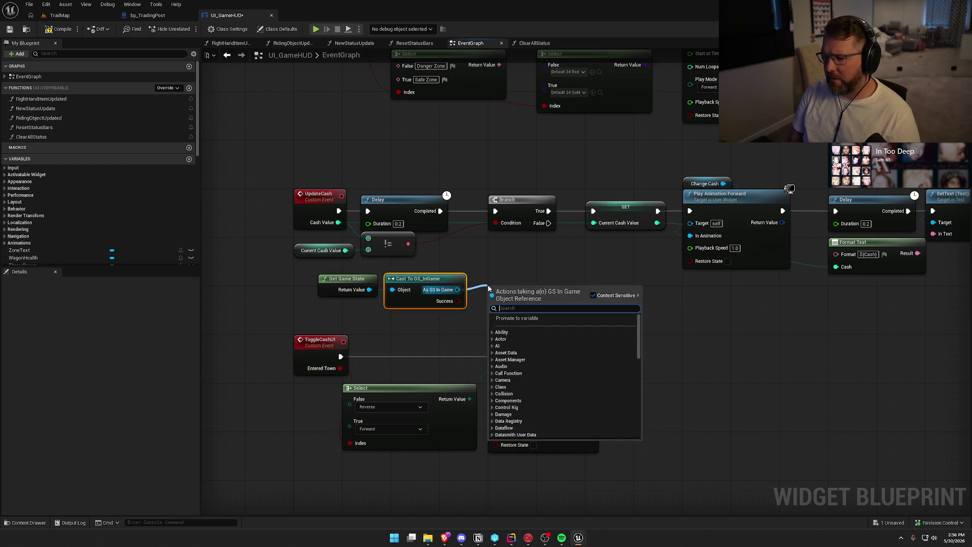
pyautogui.write('get')
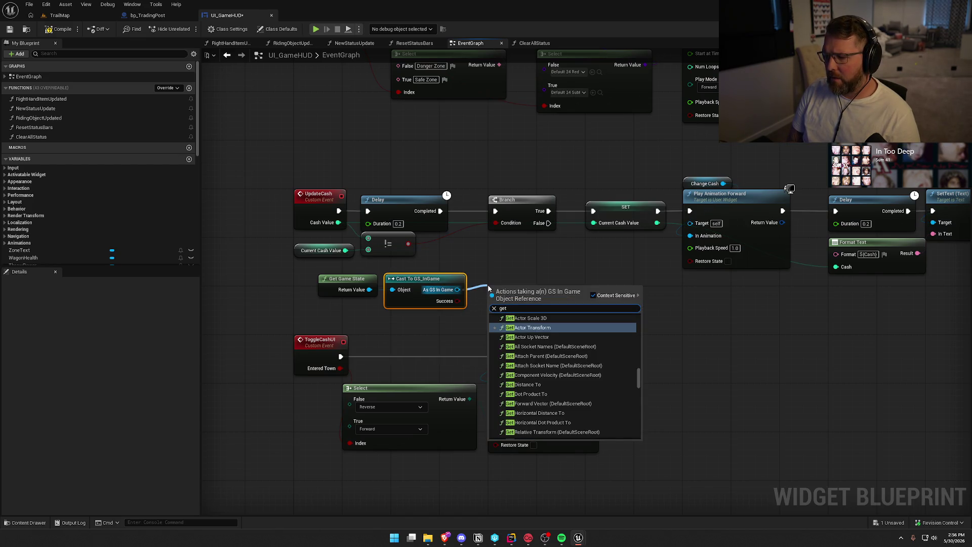
pyautogui.write(' group')
pyautogui.press('Return')
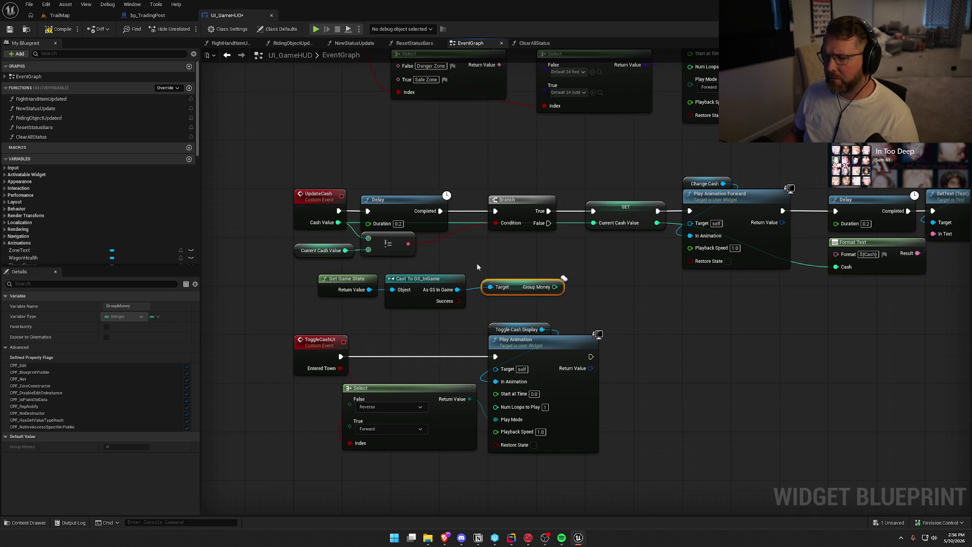
pyautogui.moveTo(553, 256)
pyautogui.mouseDown()
pyautogui.moveTo(395, 254)
pyautogui.moveTo(582, 261)
pyautogui.moveTo(516, 259)
pyautogui.mouseUp()
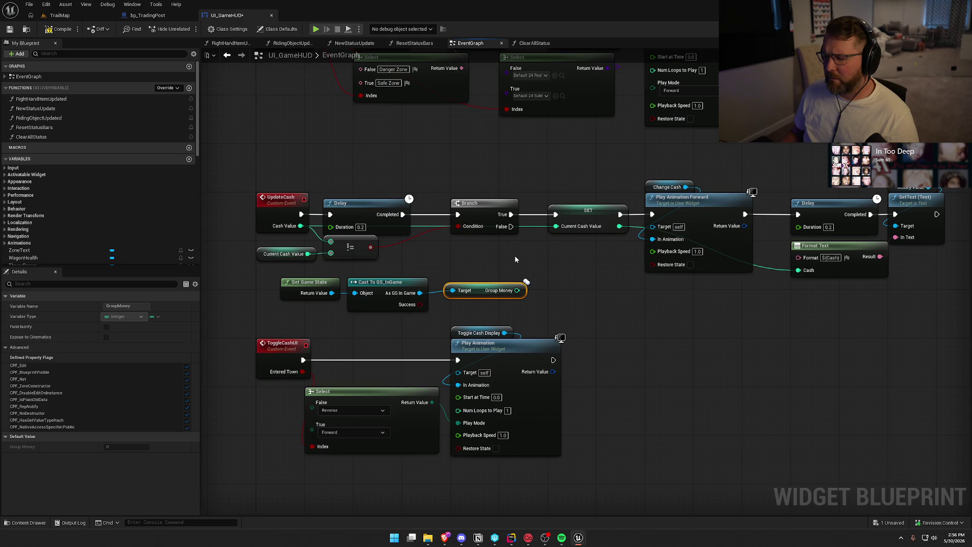
pyautogui.moveTo(518, 297)
pyautogui.mouseDown()
pyautogui.moveTo(529, 285)
pyautogui.moveTo(499, 272)
pyautogui.mouseUp()
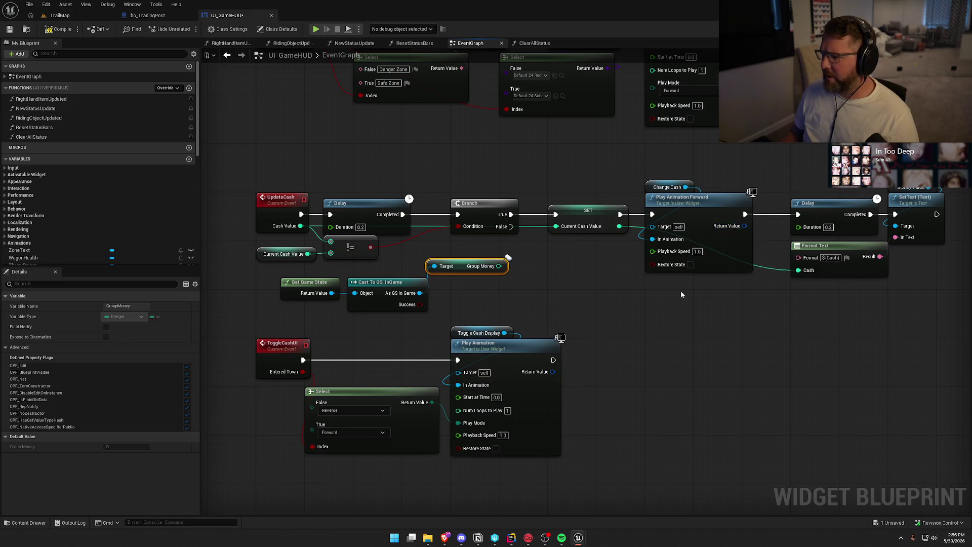
# Group the Get Game State, Cast To GS_InGame and Group Money nodes together.
pyautogui.moveTo(695, 262); pyautogui.dragTo(713, 93)
pyautogui.moveTo(597, 321)
pyautogui.mouseDown()
pyautogui.moveTo(283, 154)
pyautogui.moveTo(452, 289)
pyautogui.mouseUp()
pyautogui.click(370, 261)
pyautogui.moveTo(384, 230)
pyautogui.mouseDown()
pyautogui.moveTo(450, 267)
pyautogui.moveTo(508, 234)
pyautogui.moveTo(539, 231)
pyautogui.moveTo(375, 223)
pyautogui.moveTo(414, 194)
pyautogui.moveTo(559, 195)
pyautogui.mouseUp()
pyautogui.keyDown('ctrl'); pyautogui.click(460, 237); pyautogui.keyUp('ctrl')
pyautogui.keyDown('ctrl'); pyautogui.click(545, 216); pyautogui.keyUp('ctrl')
# Place Current Cash Value under the != node and the game state nodes beside Delay, then save.
pyautogui.click(436, 223)
pyautogui.moveTo(368, 201); pyautogui.dragTo(563, 214)
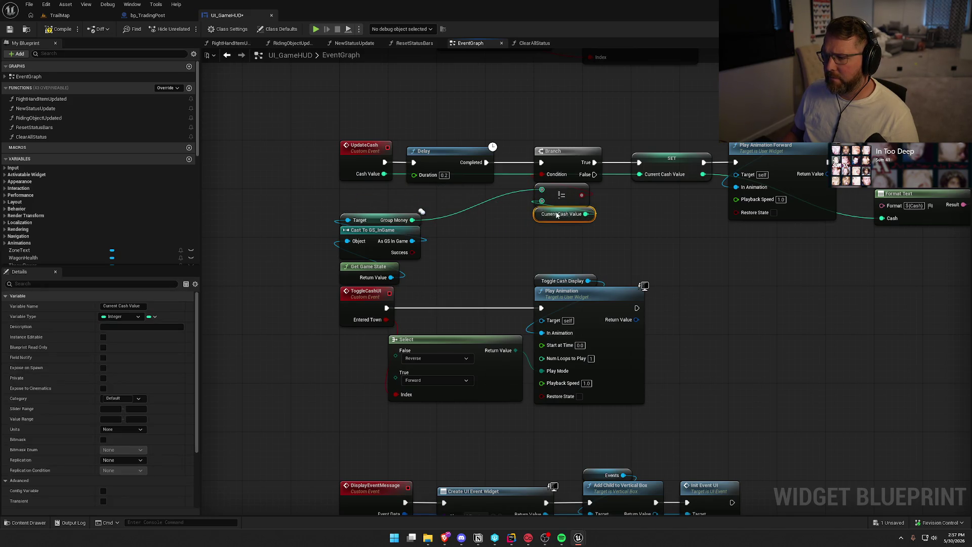
pyautogui.moveTo(406, 271)
pyautogui.mouseDown()
pyautogui.moveTo(337, 212)
pyautogui.moveTo(444, 189)
pyautogui.mouseUp()
pyautogui.moveTo(526, 235); pyautogui.dragTo(460, 236)
pyautogui.moveTo(581, 247)
pyautogui.mouseDown()
pyautogui.moveTo(416, 249)
pyautogui.moveTo(568, 241)
pyautogui.moveTo(677, 219)
pyautogui.mouseUp()
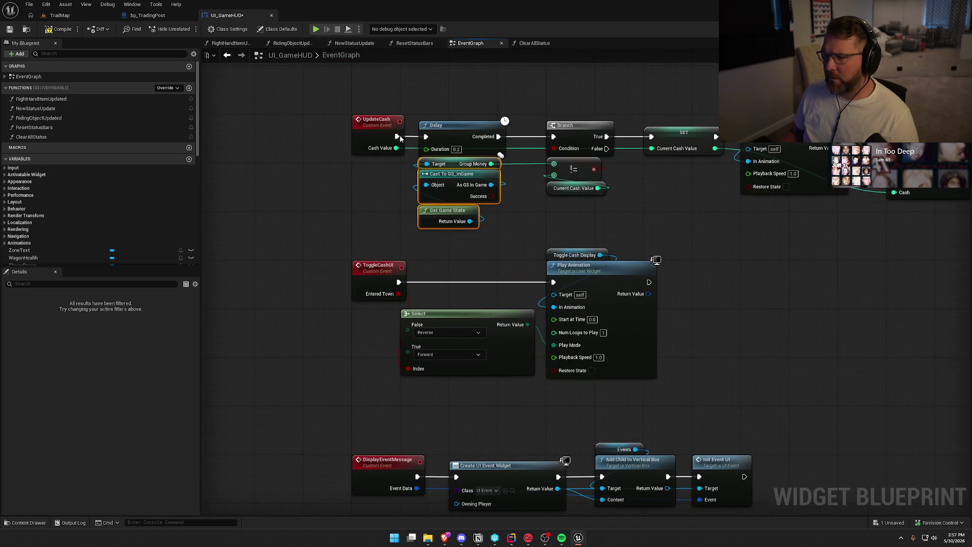
pyautogui.moveTo(542, 237); pyautogui.dragTo(479, 231)
pyautogui.click(479, 231)
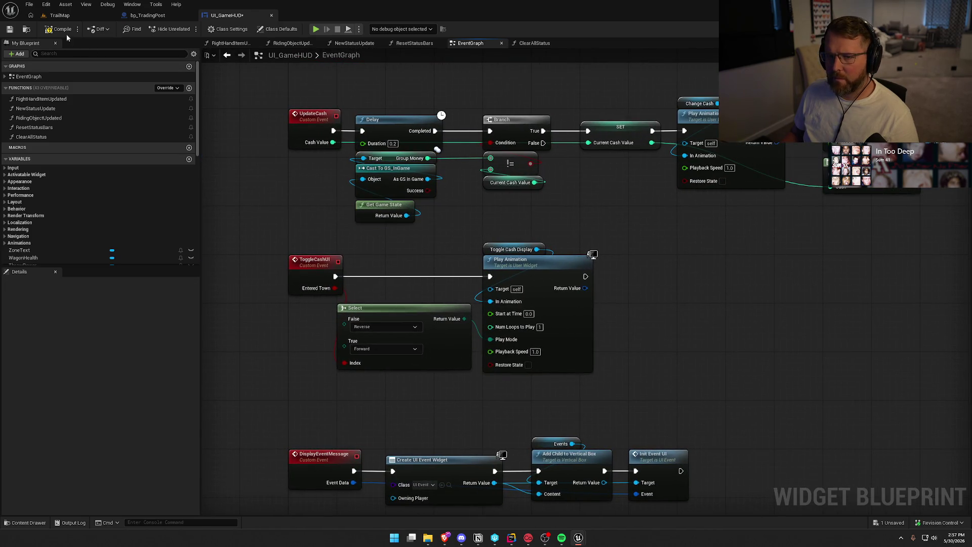
pyautogui.hotkey('ctrl', 's')
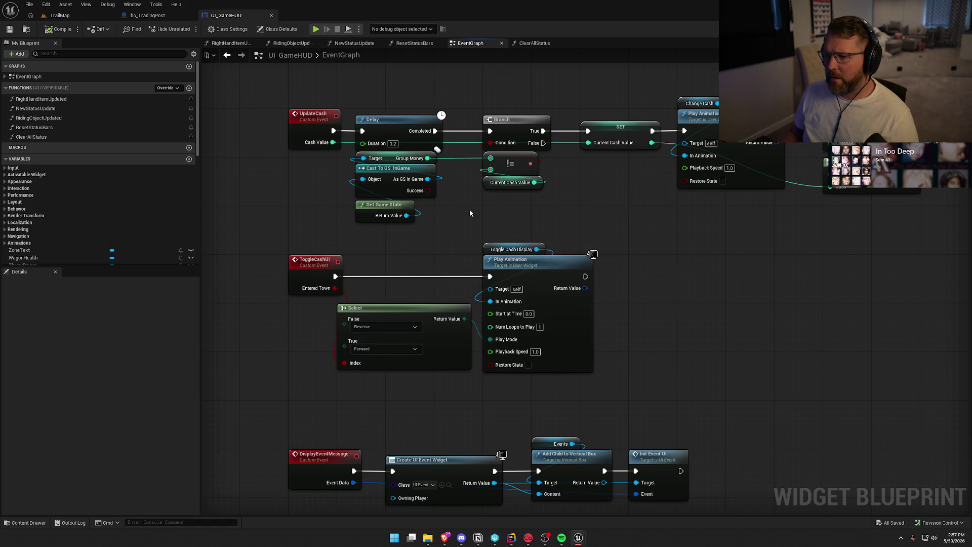
# Wire Group Money into SET Current Cash Value, remove UpdateCash's Cash Value input, and save.
pyautogui.moveTo(428, 159); pyautogui.dragTo(588, 142)
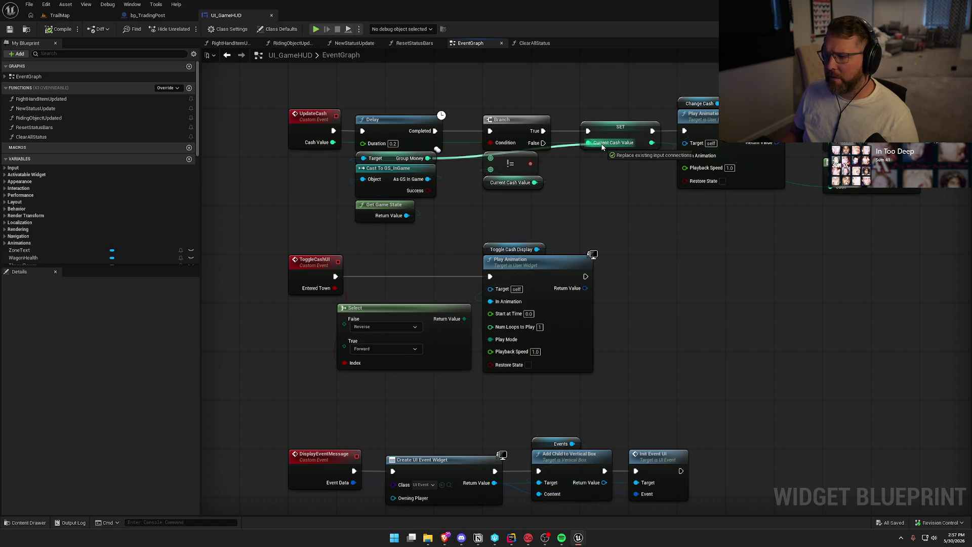
pyautogui.click(293, 123)
pyautogui.click(170, 415)
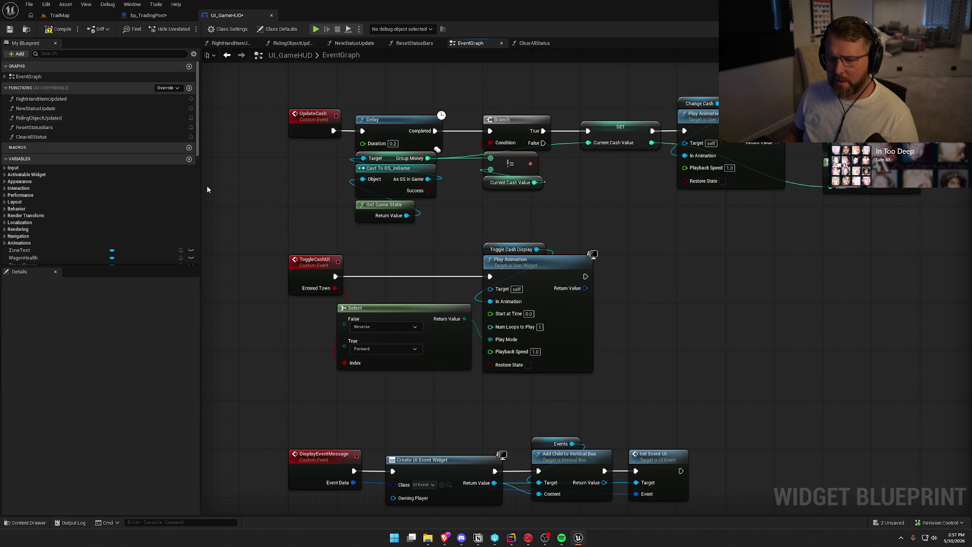
pyautogui.hotkey('ctrl', 's')
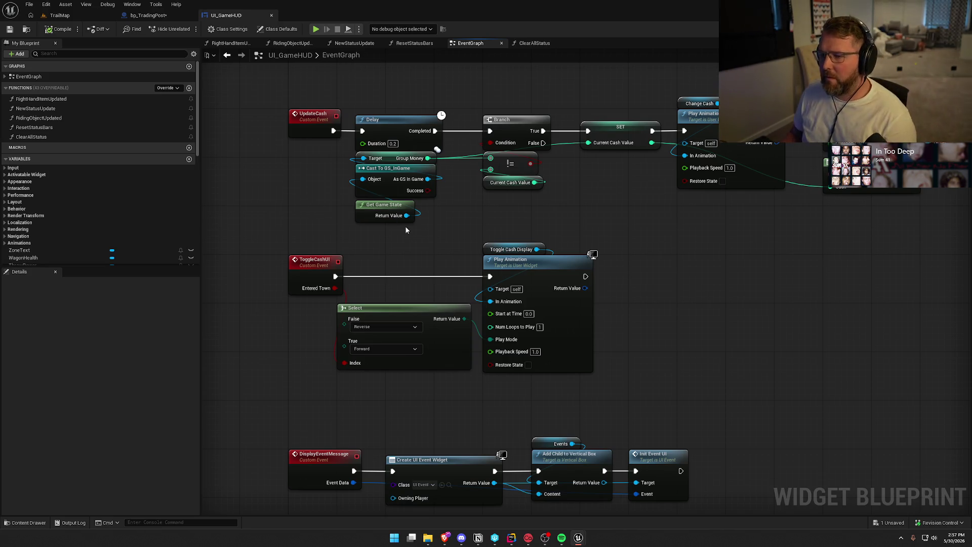
# Look over UI_GameHUD's ToggleCashUI, EnterNewZone and UpdateCash events, then return to bp_TradingPost.
pyautogui.moveTo(650, 227)
pyautogui.mouseDown()
pyautogui.moveTo(450, 215)
pyautogui.moveTo(680, 247)
pyautogui.moveTo(705, 284)
pyautogui.mouseUp()
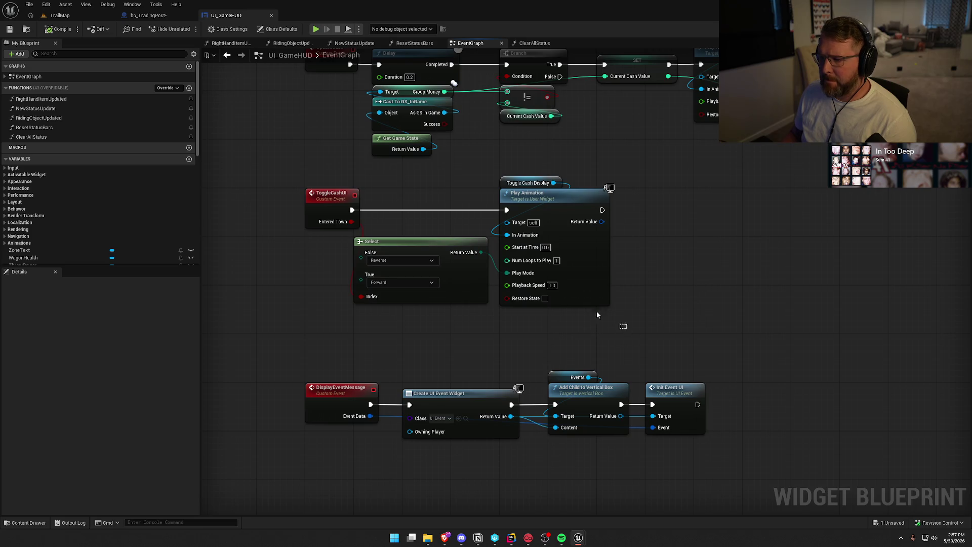
pyautogui.click(318, 197)
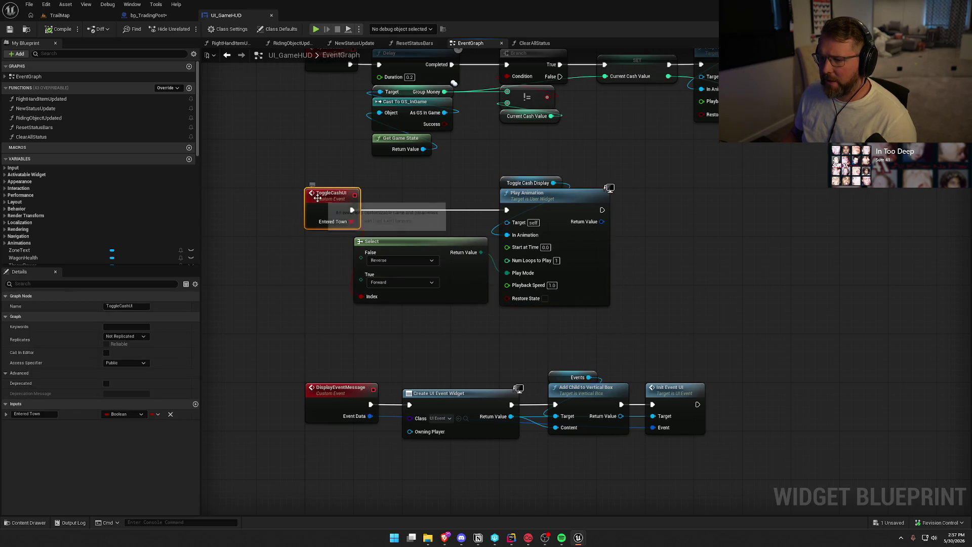
pyautogui.moveTo(296, 285); pyautogui.dragTo(268, 544)
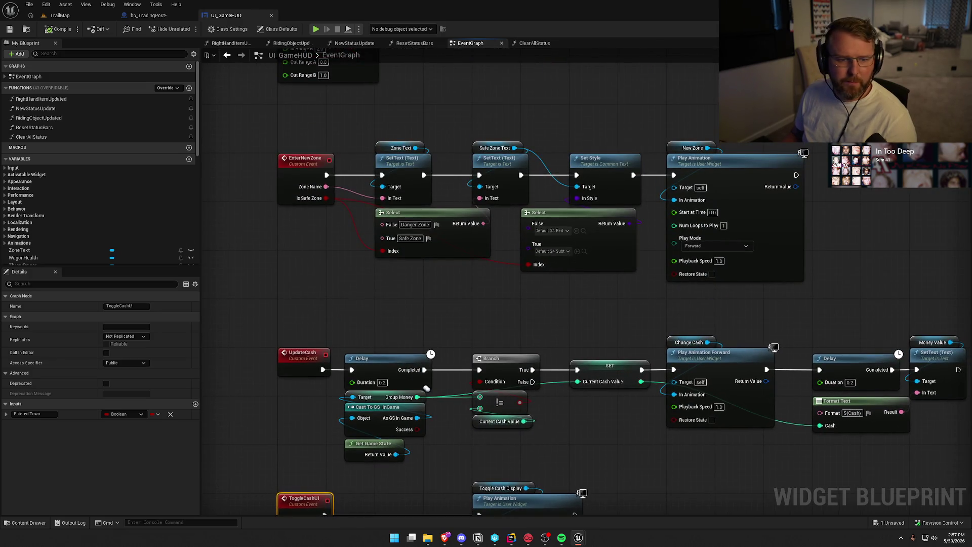
pyautogui.click(427, 388)
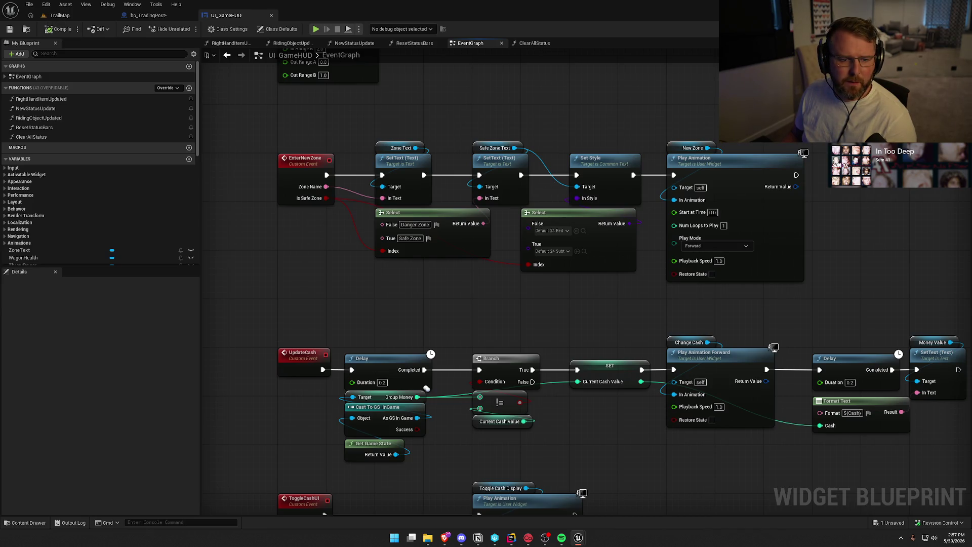
pyautogui.click(146, 15)
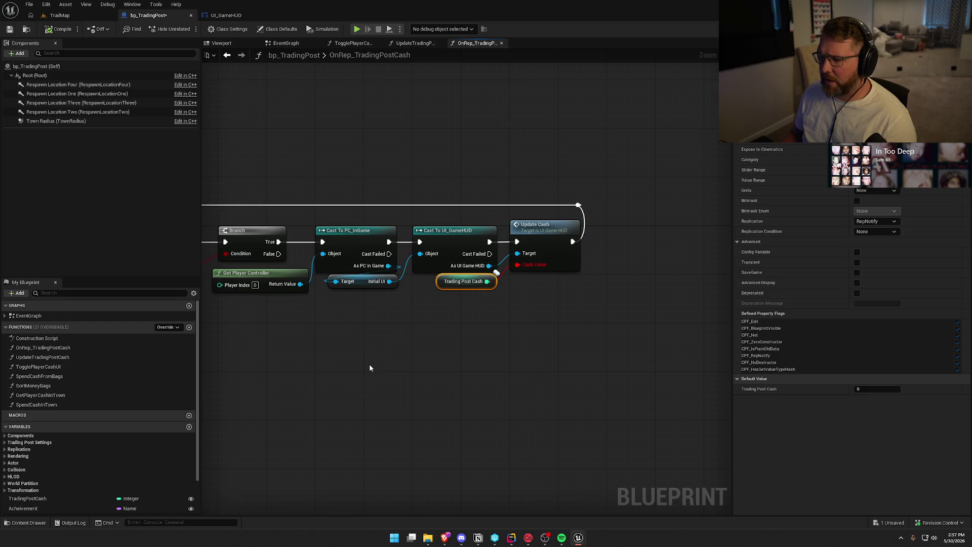
# Delete every node after the OnRep_TradingPostCash entry and jump to the erroring Update Cash node.
pyautogui.moveTo(572, 345)
pyautogui.mouseDown()
pyautogui.moveTo(647, 326)
pyautogui.moveTo(319, 190)
pyautogui.mouseUp()
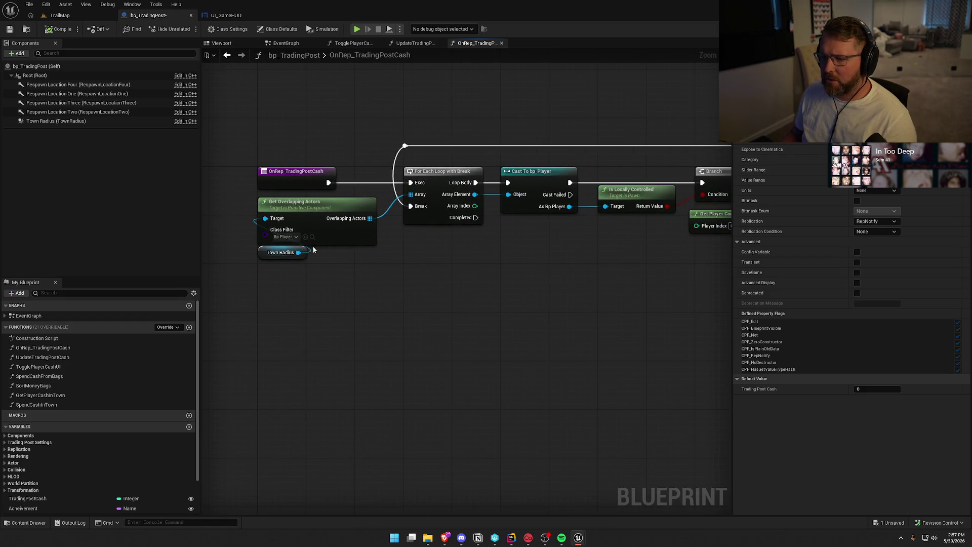
pyautogui.moveTo(584, 296); pyautogui.dragTo(353, 295)
pyautogui.scroll(-1, 488, 305)
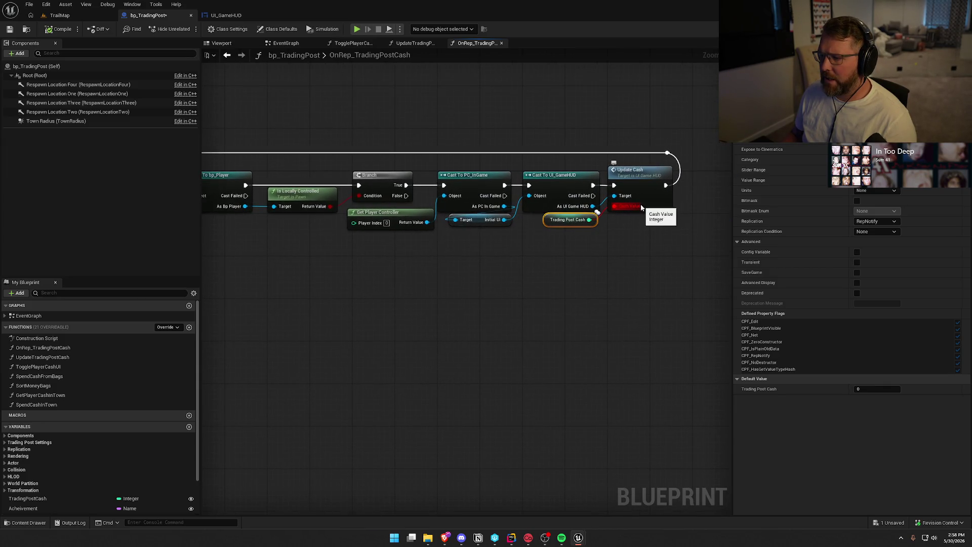
pyautogui.scroll(-2, 643, 213)
pyautogui.moveTo(442, 319); pyautogui.dragTo(386, 264)
pyautogui.moveTo(233, 121); pyautogui.dragTo(638, 258)
pyautogui.moveTo(677, 224); pyautogui.dragTo(304, 107)
pyautogui.press('Delete')
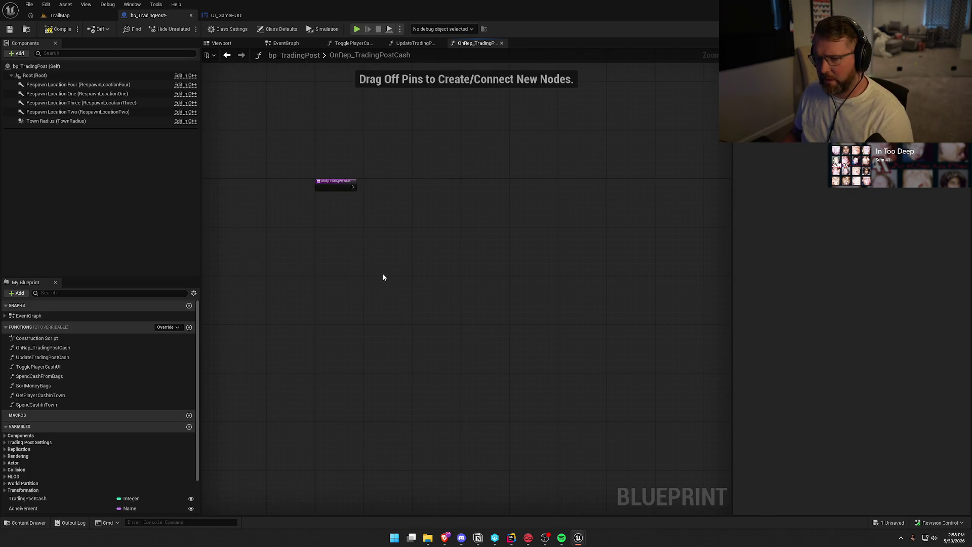
pyautogui.scroll(3, 393, 253)
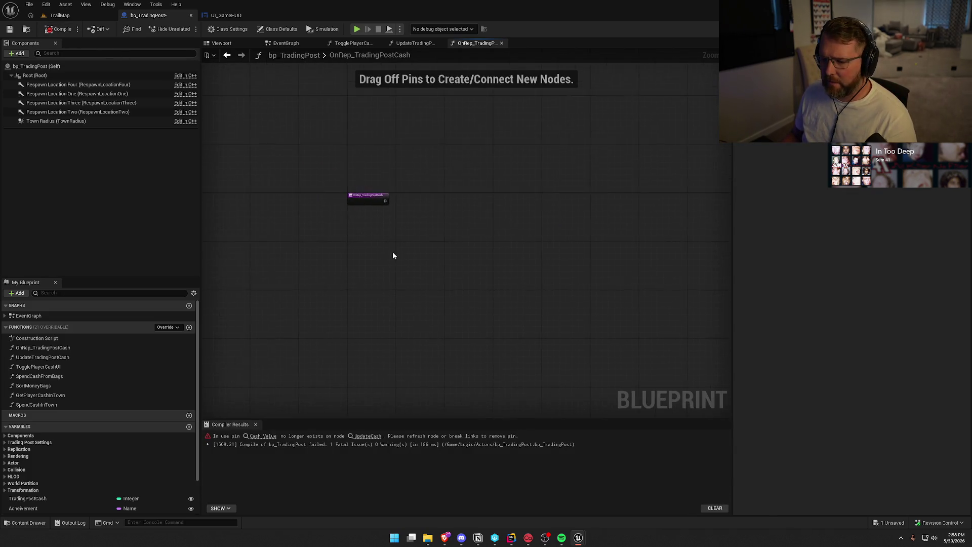
pyautogui.click(367, 436)
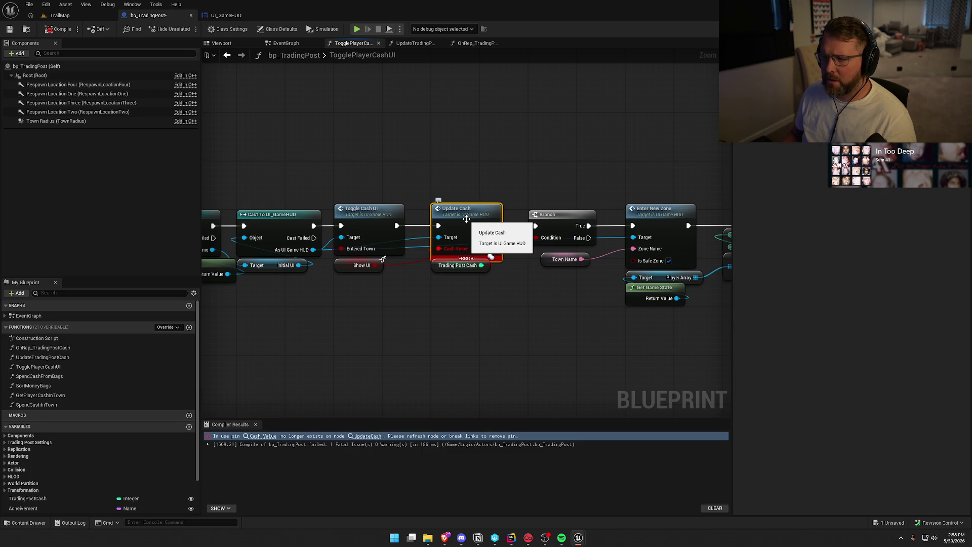
# Trace TogglePlayerCashUI from its entry to the erroring Update Cash call, nudging Show UI down.
pyautogui.moveTo(527, 169); pyautogui.dragTo(709, 174)
pyautogui.moveTo(691, 272)
pyautogui.mouseDown()
pyautogui.moveTo(470, 267)
pyautogui.moveTo(482, 264)
pyautogui.moveTo(391, 222)
pyautogui.mouseUp()
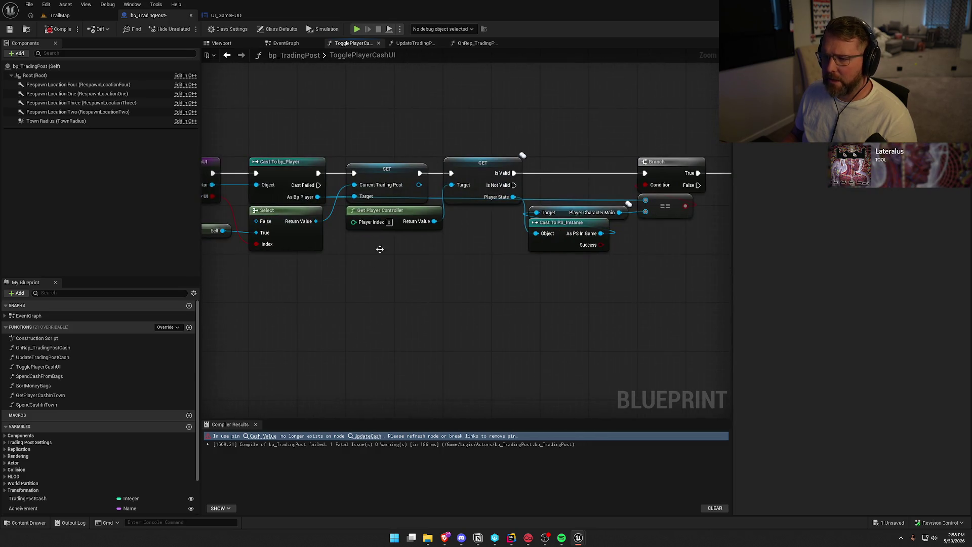
pyautogui.scroll(-1, 393, 267)
pyautogui.click(219, 182)
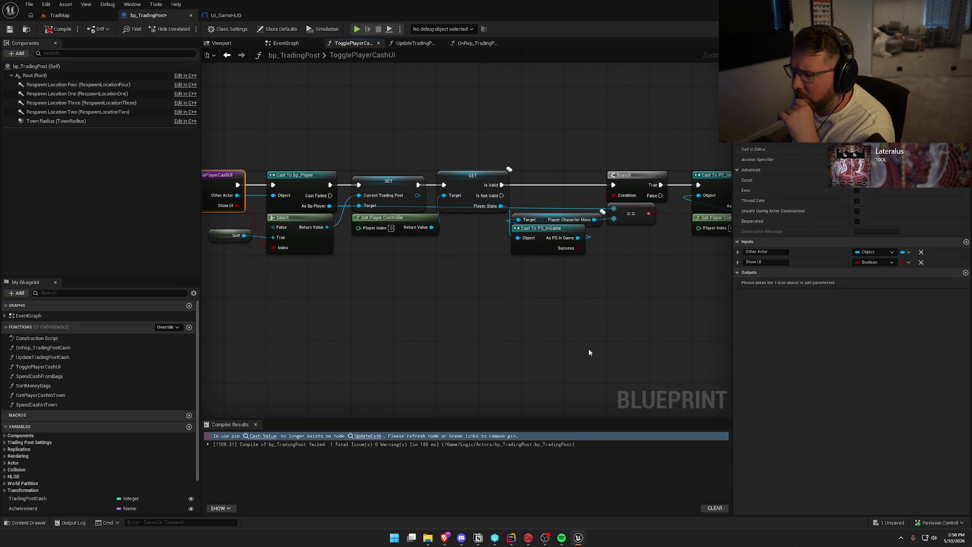
pyautogui.moveTo(590, 352); pyautogui.dragTo(403, 325)
pyautogui.moveTo(606, 295); pyautogui.dragTo(399, 277)
pyautogui.moveTo(549, 278); pyautogui.dragTo(263, 271)
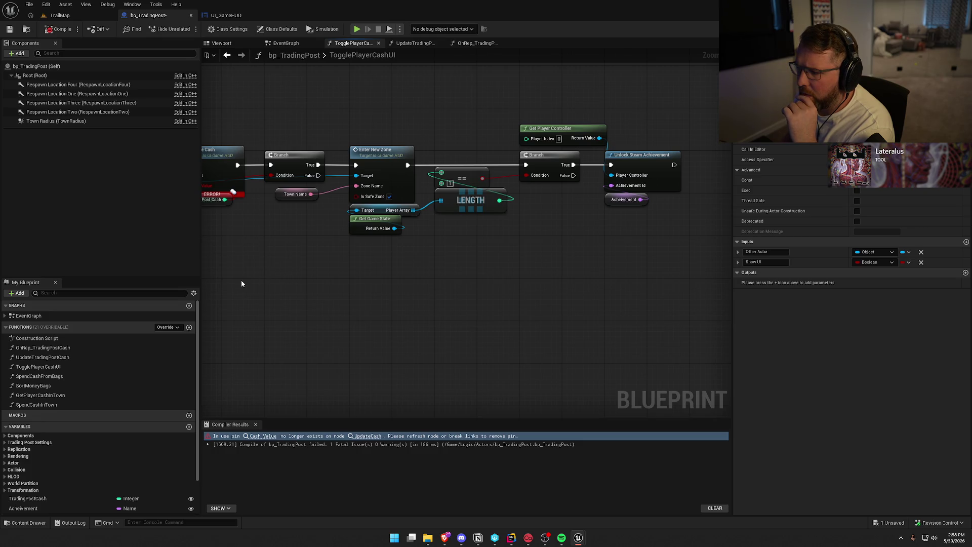
pyautogui.moveTo(275, 309)
pyautogui.mouseDown()
pyautogui.moveTo(700, 138)
pyautogui.moveTo(517, 152)
pyautogui.mouseUp()
pyautogui.moveTo(658, 289); pyautogui.dragTo(380, 315)
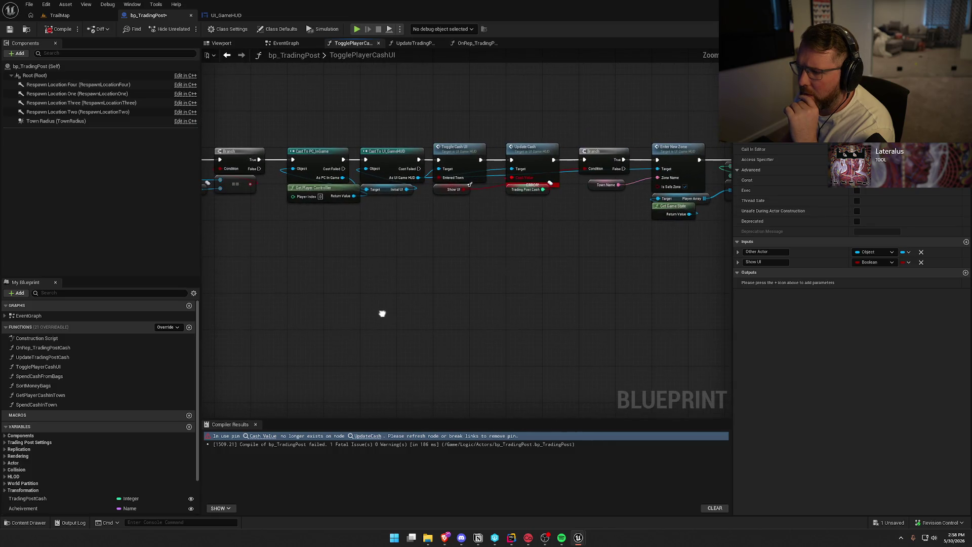
pyautogui.moveTo(439, 190); pyautogui.dragTo(439, 211)
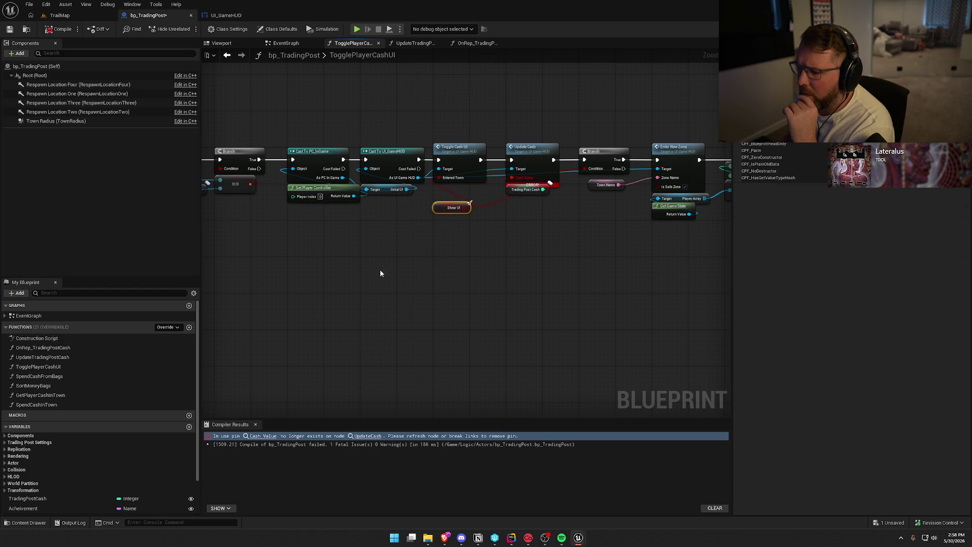
pyautogui.moveTo(394, 274); pyautogui.dragTo(869, 294)
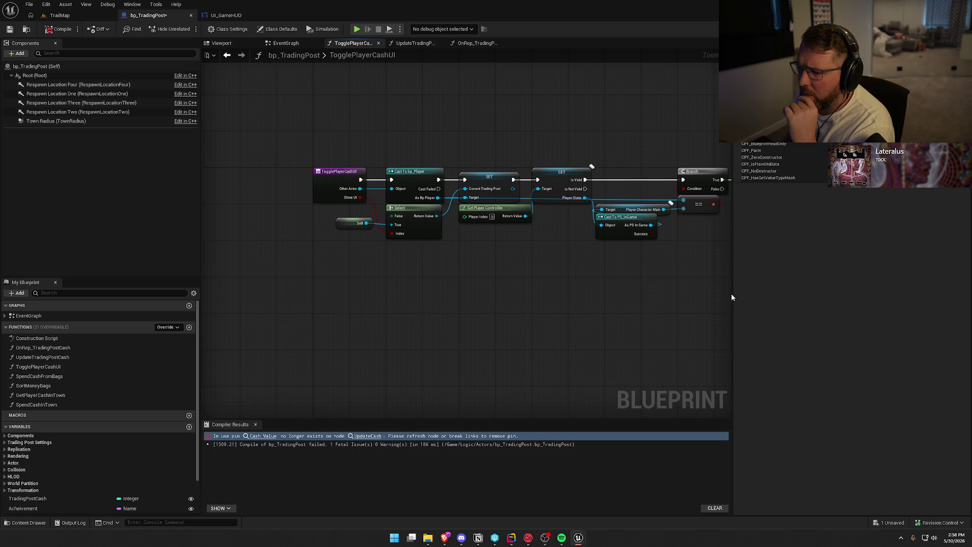
pyautogui.moveTo(624, 282); pyautogui.dragTo(282, 260)
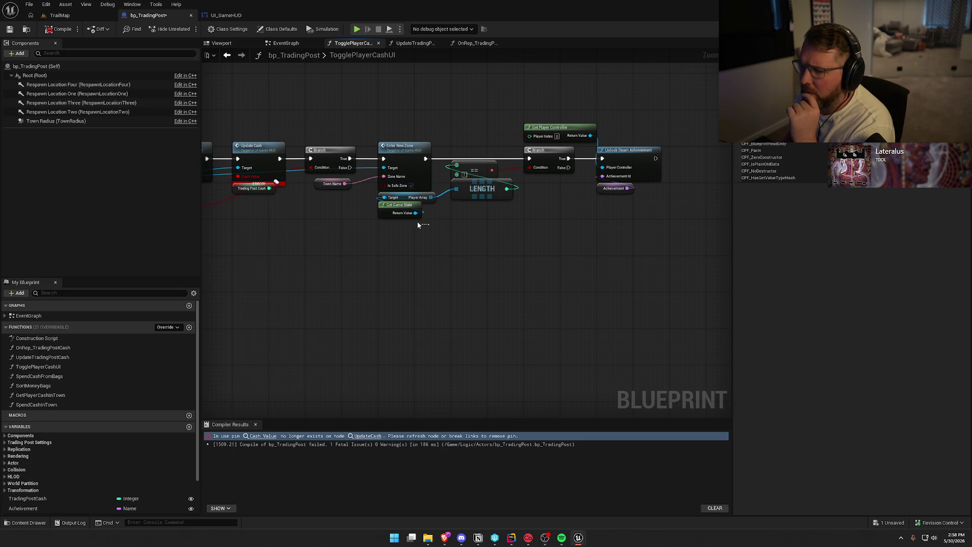
# Tidy the Player Array, Town Name and Show UI nodes and move the PC_InGame cast chain aside.
pyautogui.moveTo(403, 199); pyautogui.dragTo(475, 208)
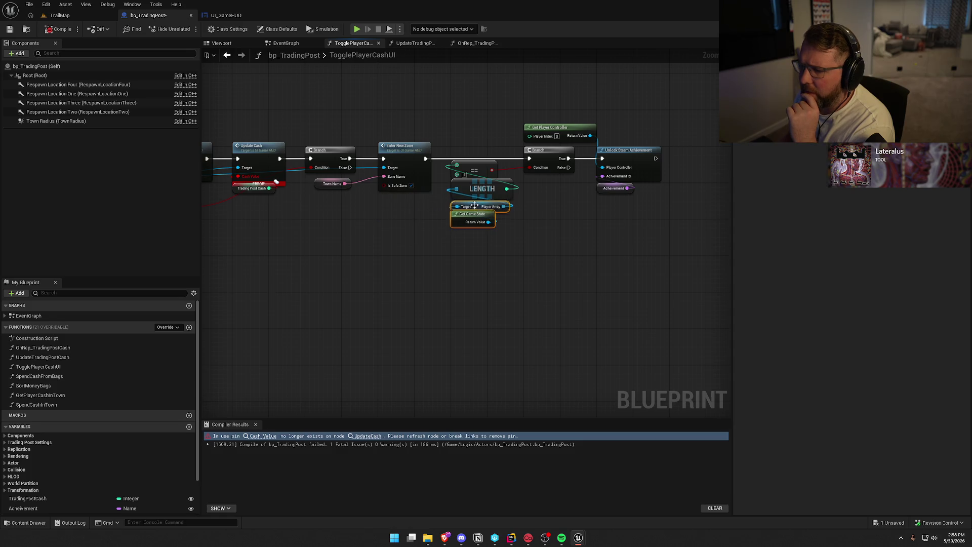
pyautogui.moveTo(327, 188)
pyautogui.mouseDown()
pyautogui.moveTo(358, 217)
pyautogui.moveTo(388, 202)
pyautogui.mouseUp()
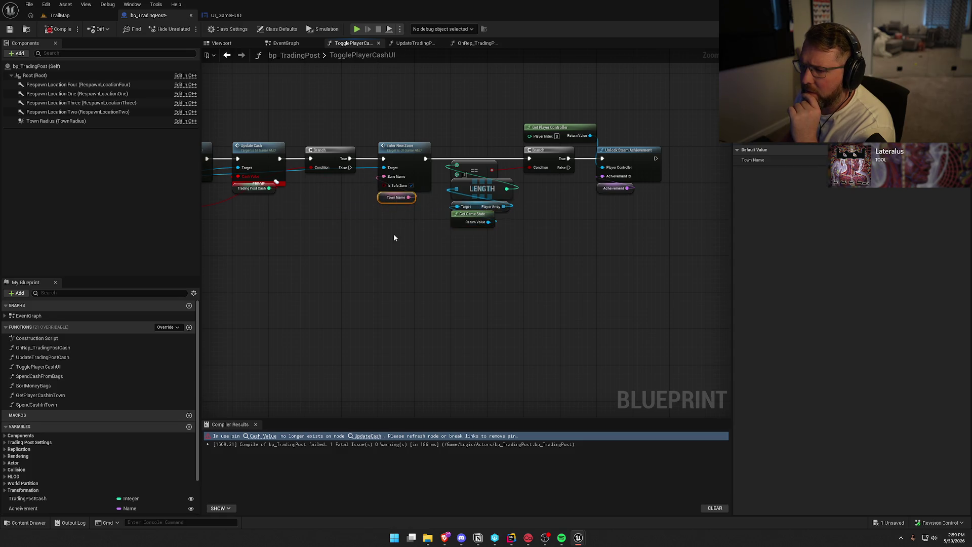
pyautogui.moveTo(376, 116); pyautogui.dragTo(670, 272)
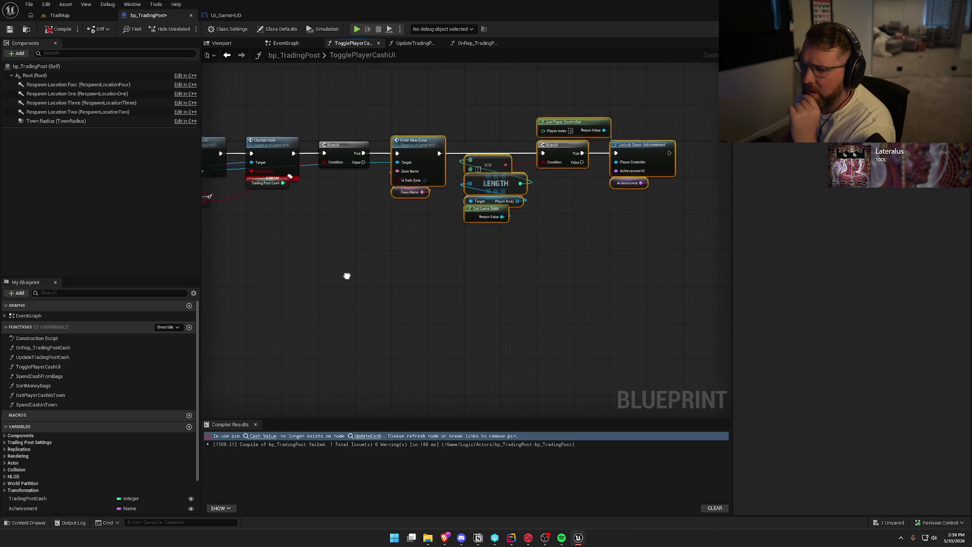
pyautogui.moveTo(330, 188)
pyautogui.mouseDown()
pyautogui.moveTo(489, 239)
pyautogui.moveTo(476, 161)
pyautogui.mouseUp()
pyautogui.moveTo(422, 227); pyautogui.dragTo(503, 243)
pyautogui.moveTo(411, 115)
pyautogui.mouseDown()
pyautogui.moveTo(503, 216)
pyautogui.moveTo(411, 125)
pyautogui.mouseUp()
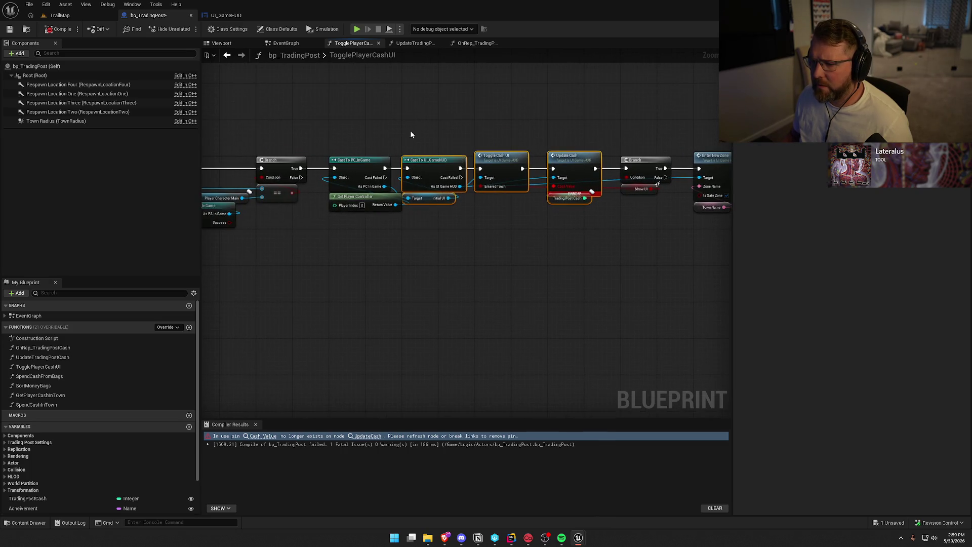
pyautogui.keyDown('ctrl'); pyautogui.click(355, 160); pyautogui.keyUp('ctrl')
pyautogui.keyDown('ctrl'); pyautogui.click(355, 197); pyautogui.keyUp('ctrl')
pyautogui.moveTo(366, 165); pyautogui.dragTo(334, 303)
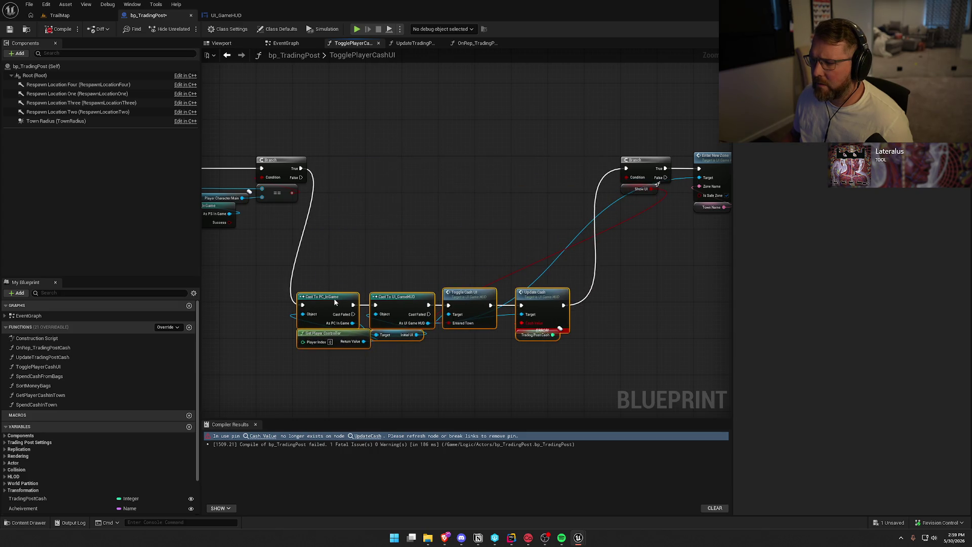
pyautogui.moveTo(495, 240)
pyautogui.mouseDown()
pyautogui.moveTo(474, 136)
pyautogui.moveTo(389, 184)
pyautogui.moveTo(376, 210)
pyautogui.moveTo(517, 283)
pyautogui.mouseUp()
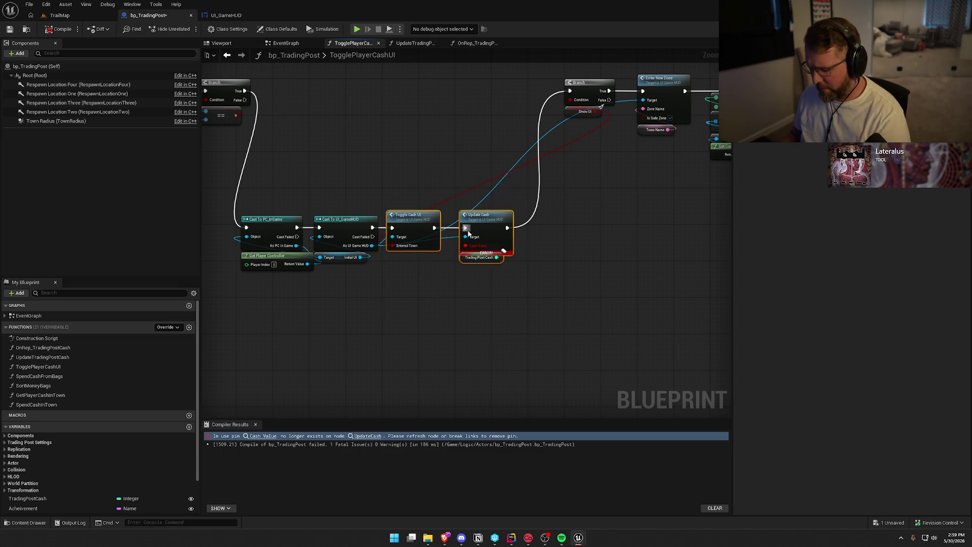
# Delete Toggle Cash UI and Update Cash, and wire Cast To UI_GameHUD straight into the Branch.
pyautogui.press('Delete')
pyautogui.moveTo(402, 304)
pyautogui.mouseDown()
pyautogui.moveTo(278, 226)
pyautogui.moveTo(315, 188)
pyautogui.moveTo(332, 85)
pyautogui.moveTo(296, 83)
pyautogui.mouseUp()
pyautogui.moveTo(404, 91); pyautogui.dragTo(570, 91)
pyautogui.scroll(-2, 467, 248)
pyautogui.moveTo(428, 141); pyautogui.dragTo(673, 256)
pyautogui.scroll(3, 513, 324)
pyautogui.moveTo(563, 144)
pyautogui.mouseDown()
pyautogui.moveTo(374, 163)
pyautogui.moveTo(370, 150)
pyautogui.moveTo(341, 257)
pyautogui.moveTo(509, 276)
pyautogui.moveTo(427, 291)
pyautogui.moveTo(511, 275)
pyautogui.moveTo(499, 274)
pyautogui.moveTo(613, 274)
pyautogui.mouseUp()
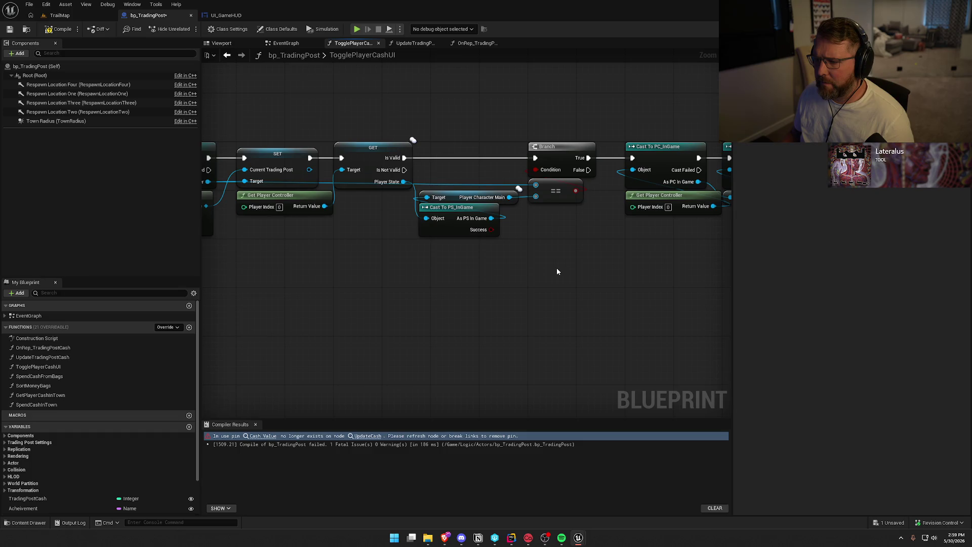
# Rename TogglePlayerCashUI to TogglePlayerInPost, compile, and check out bp_TradingPost to save it.
pyautogui.moveTo(442, 274); pyautogui.dragTo(592, 279)
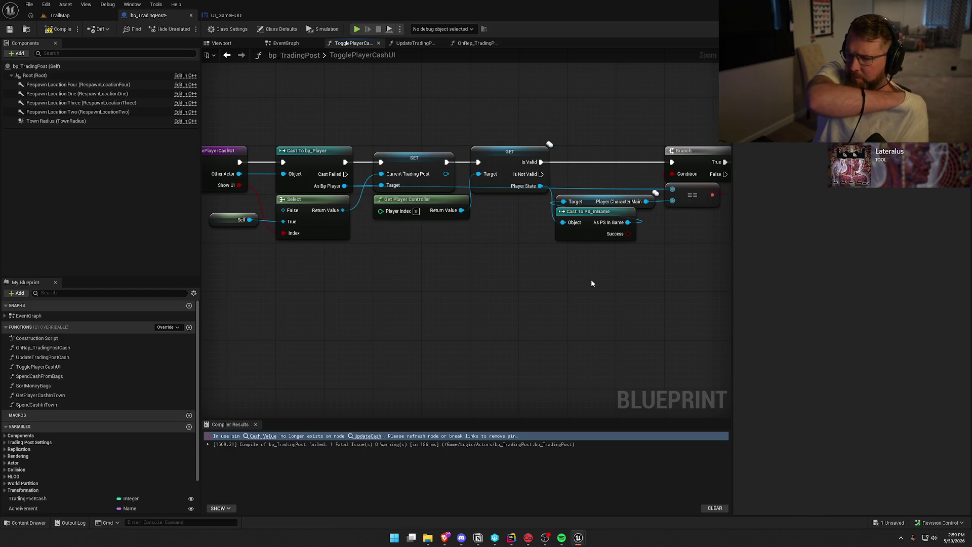
pyautogui.click(312, 152)
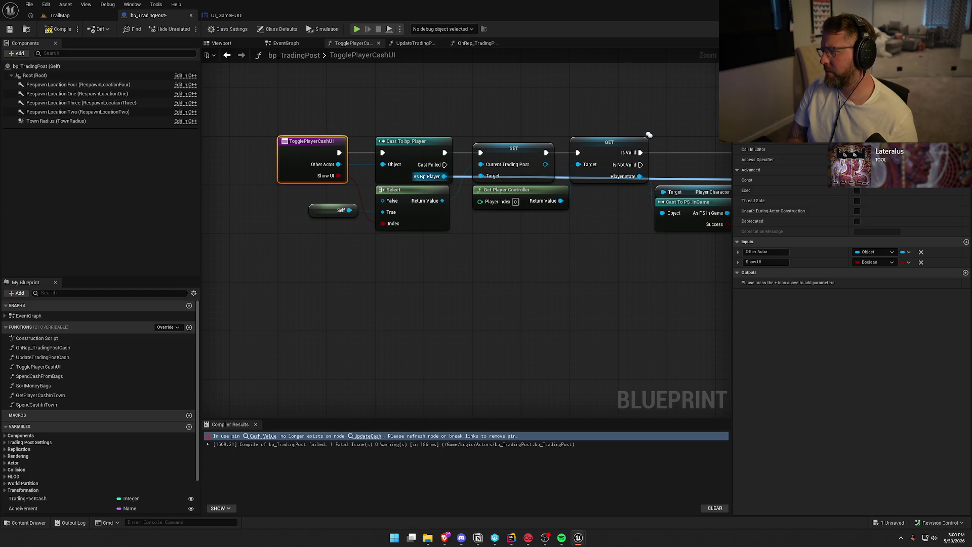
pyautogui.hotkey('ctrl', 'z')
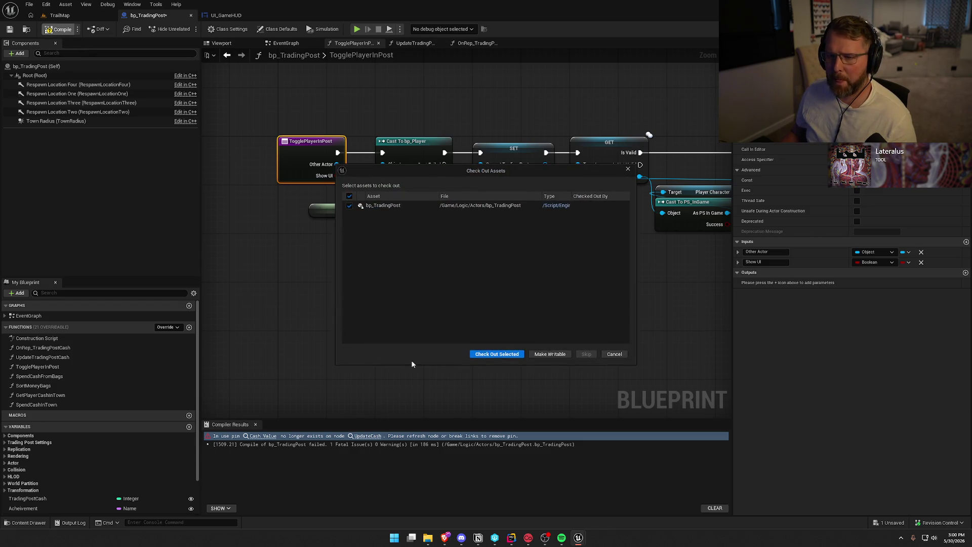
pyautogui.click(496, 356)
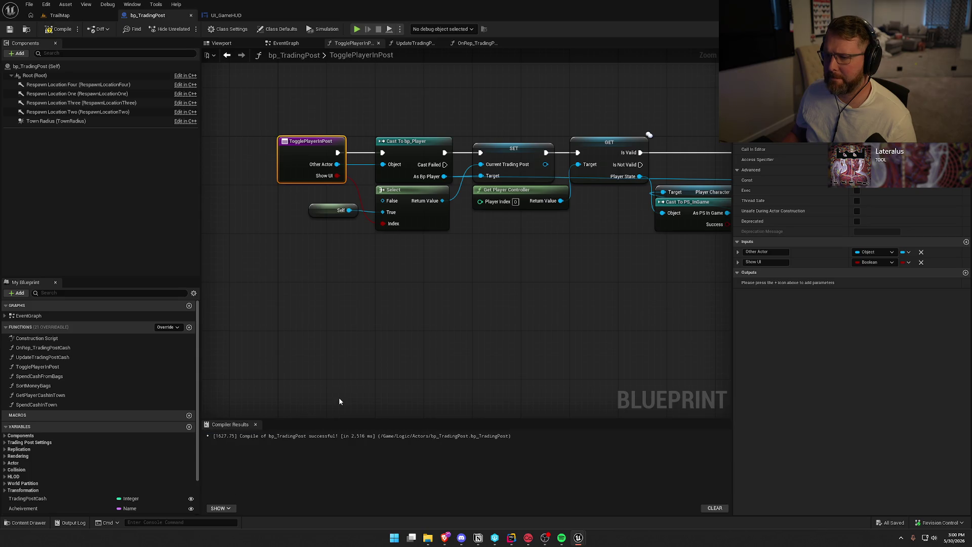
pyautogui.click(255, 425)
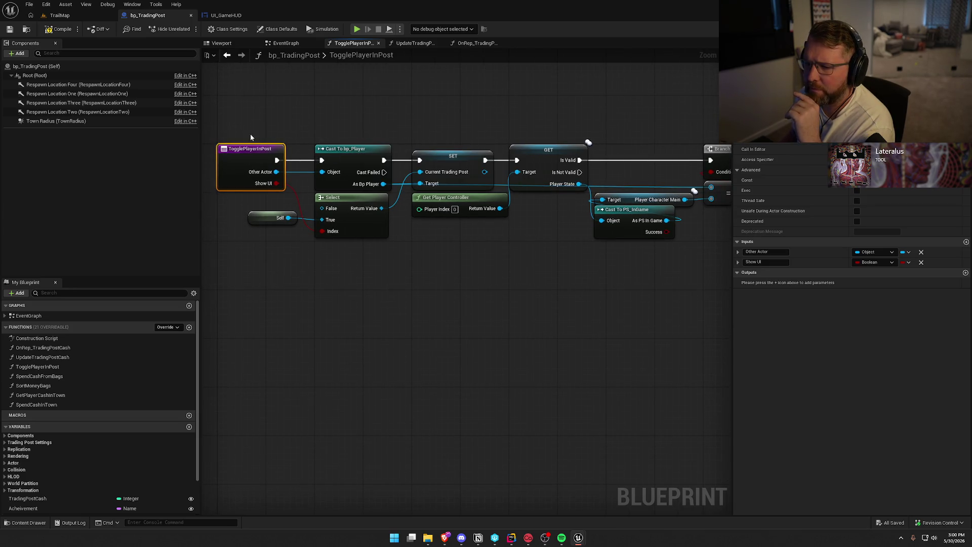
# Inspect UpdateTradingPostCash's money-bag totalling nodes, then return to the EventGraph and check its inputs.
pyautogui.click(284, 43)
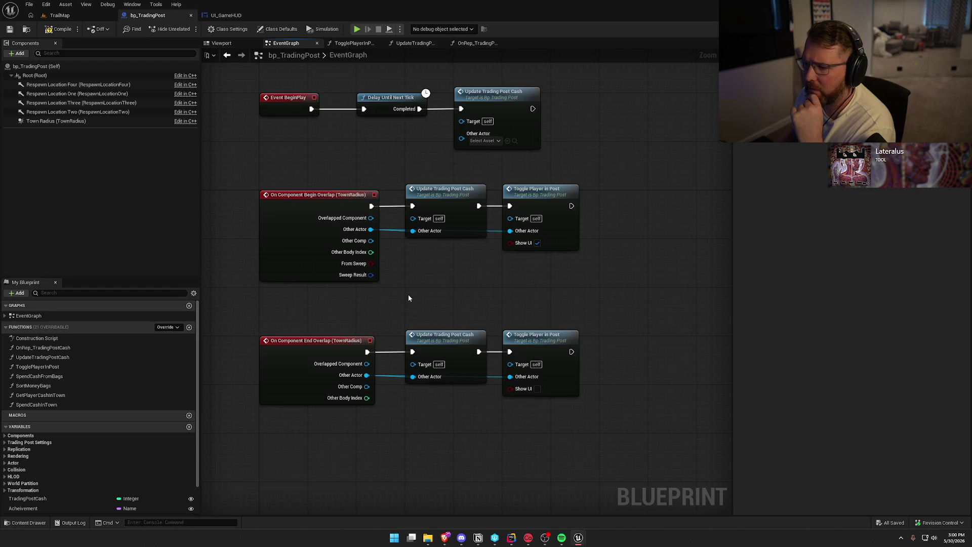
pyautogui.doubleClick(449, 210)
pyautogui.moveTo(345, 318); pyautogui.dragTo(529, 333)
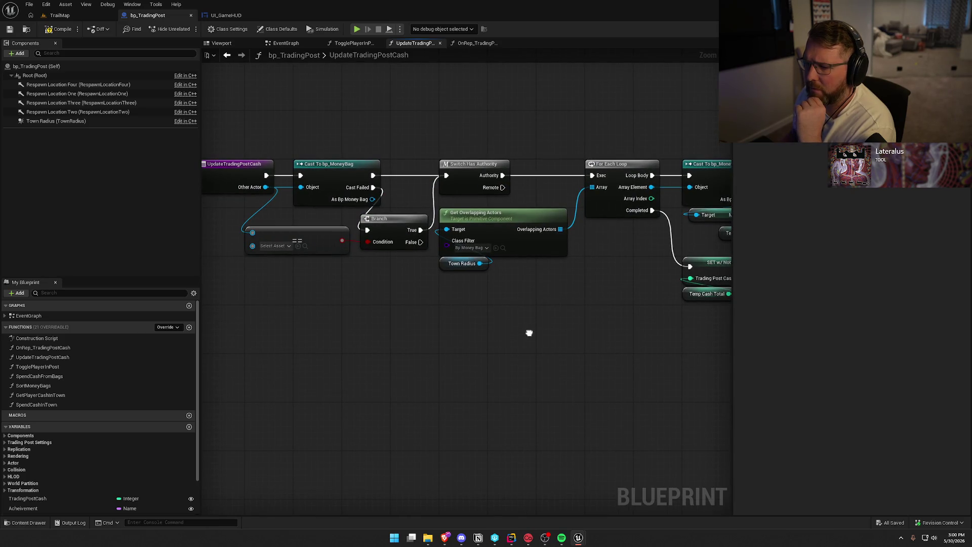
pyautogui.moveTo(529, 333); pyautogui.dragTo(323, 328)
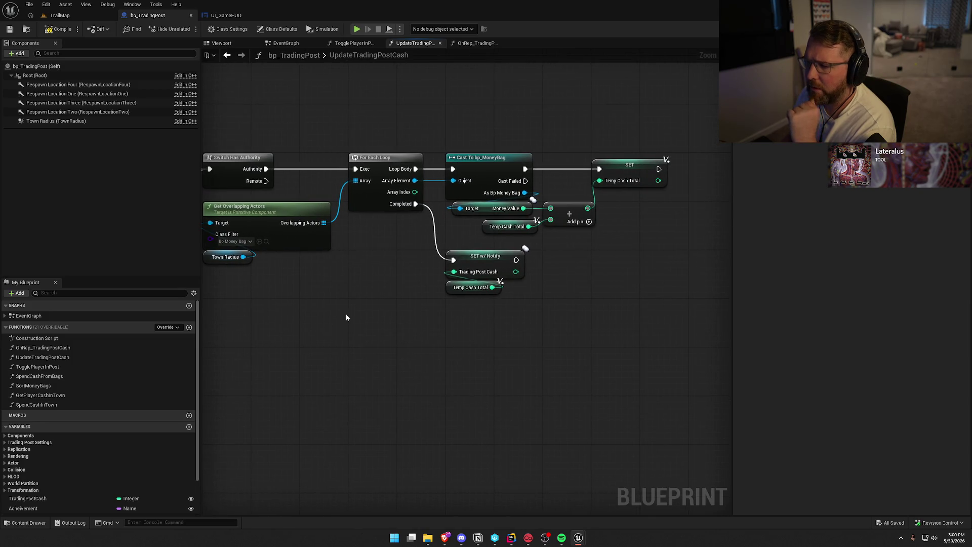
pyautogui.scroll(-3, 346, 317)
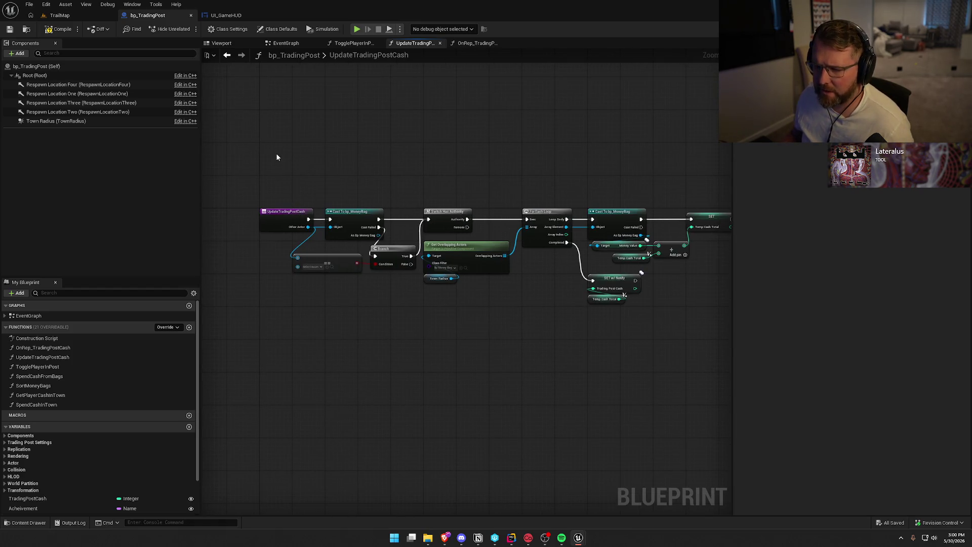
pyautogui.click(291, 43)
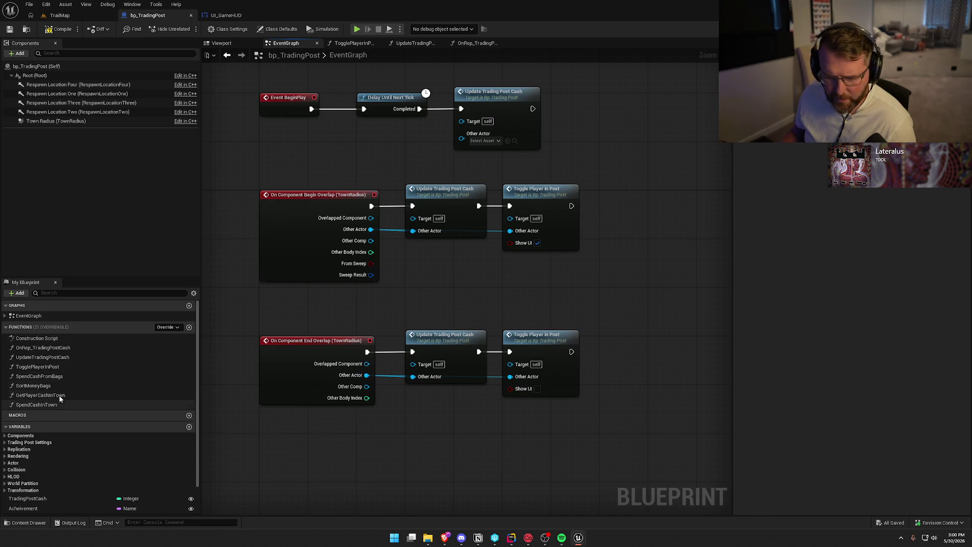
pyautogui.click(54, 359)
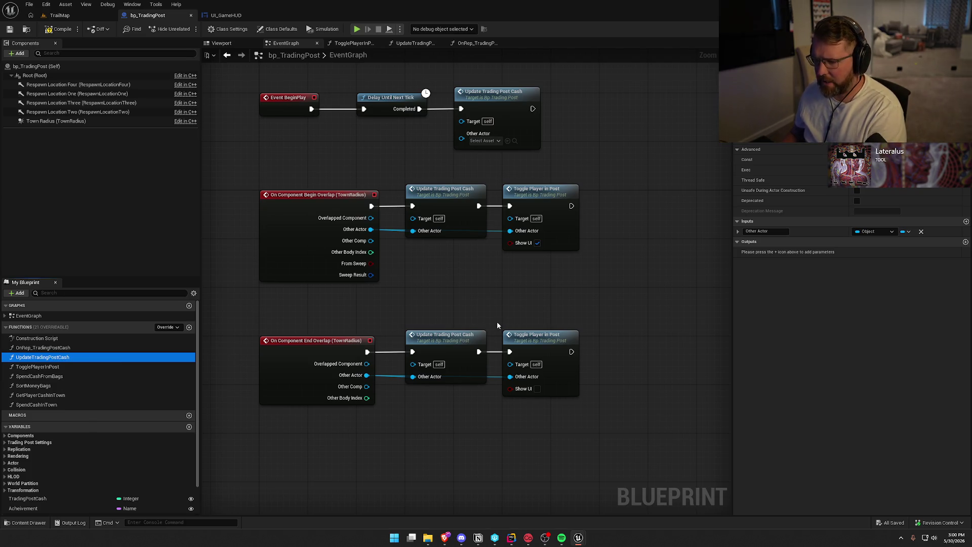
# Delete both Update Trading Post Cash calls and wire both overlap events directly to Toggle Player in Post.
pyautogui.moveTo(451, 167); pyautogui.dragTo(430, 430)
pyautogui.press('Delete')
pyautogui.moveTo(367, 352)
pyautogui.mouseDown()
pyautogui.moveTo(385, 370)
pyautogui.moveTo(512, 352)
pyautogui.mouseUp()
pyautogui.moveTo(371, 206)
pyautogui.mouseDown()
pyautogui.moveTo(485, 214)
pyautogui.moveTo(509, 206)
pyautogui.moveTo(584, 363)
pyautogui.mouseUp()
pyautogui.moveTo(542, 203); pyautogui.dragTo(442, 204)
pyautogui.click(564, 256)
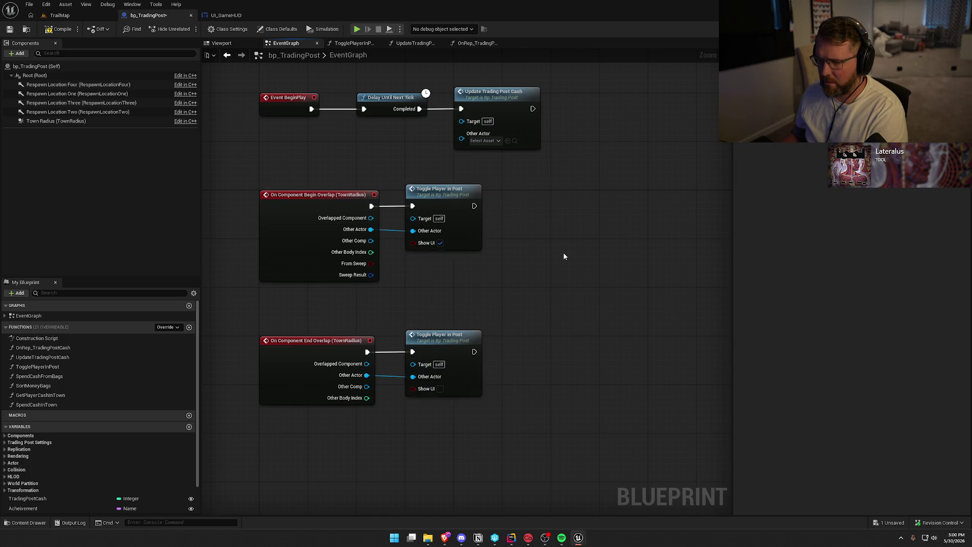
pyautogui.moveTo(564, 256); pyautogui.dragTo(551, 296)
# Delete the BeginPlay, Delay Until Next Tick and remaining cash call, keeping the still-used UpdateTradingPostCash function.
pyautogui.press('Delete')
pyautogui.click(405, 148)
pyautogui.press('Delete')
pyautogui.click(314, 148)
pyautogui.press('Delete')
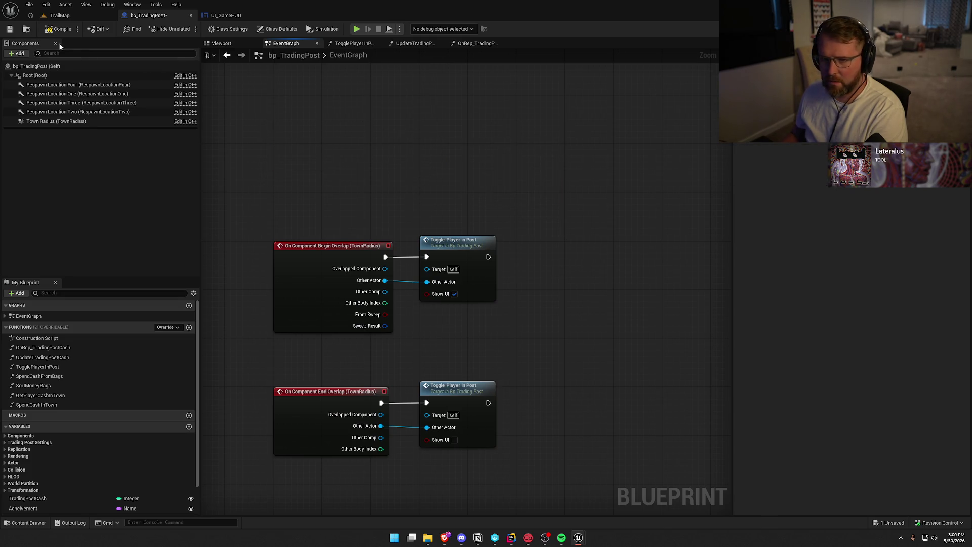
pyautogui.click(23, 357)
pyautogui.press('Delete')
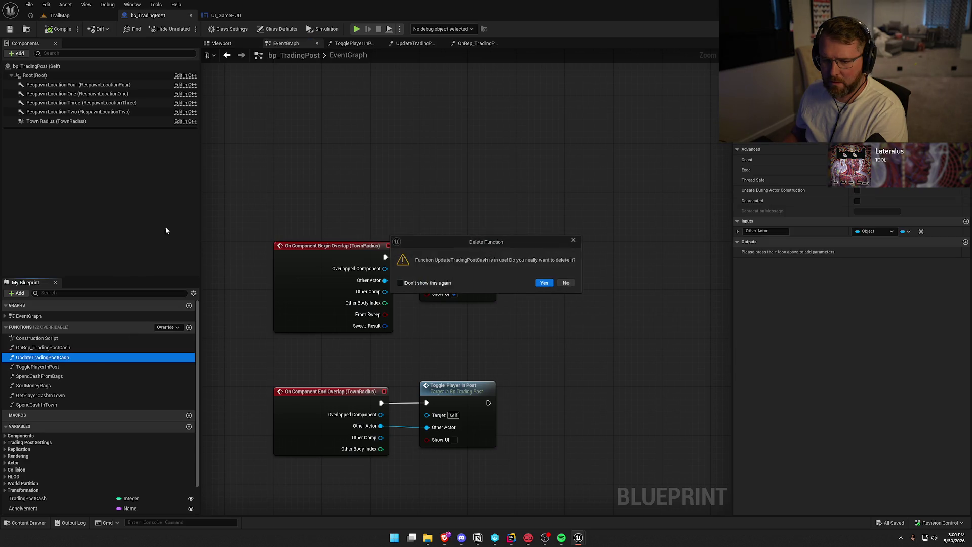
pyautogui.click(563, 283)
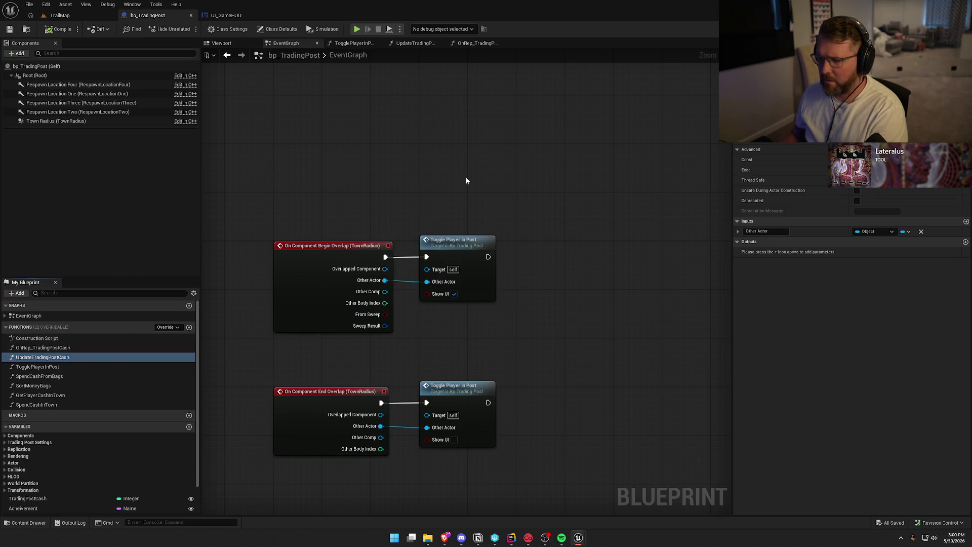
pyautogui.click(68, 377)
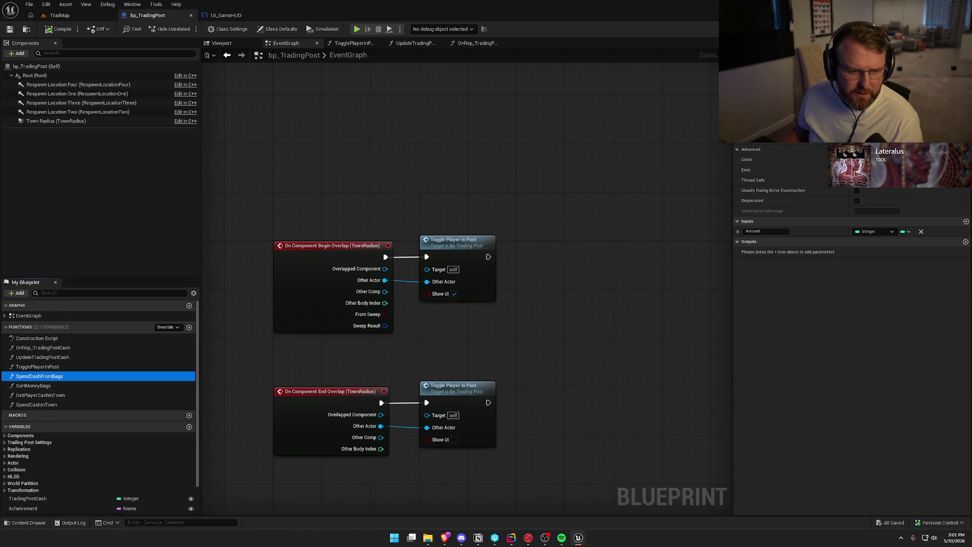
# Delete every node except the entry in UpdateTradingPostCash and save bp_TradingPost.
pyautogui.click(476, 43)
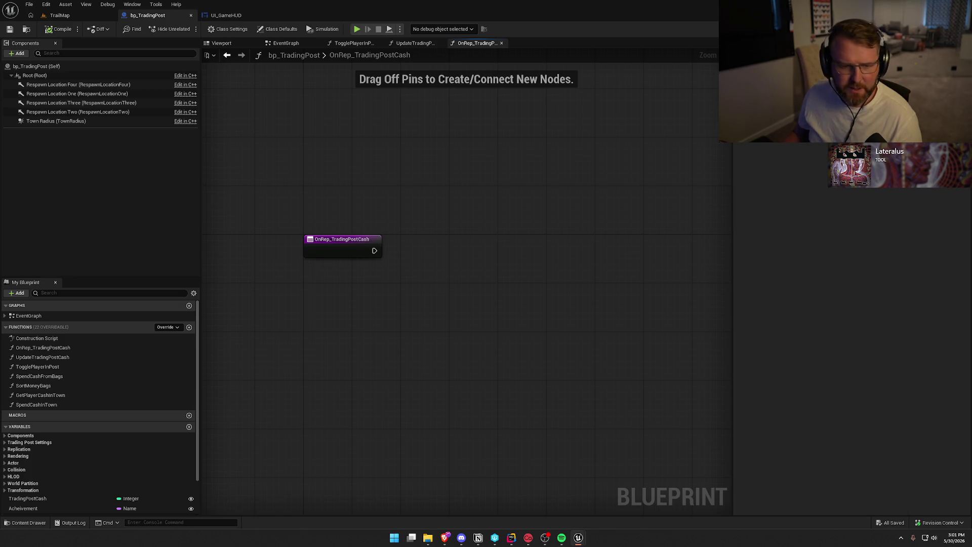
pyautogui.click(412, 43)
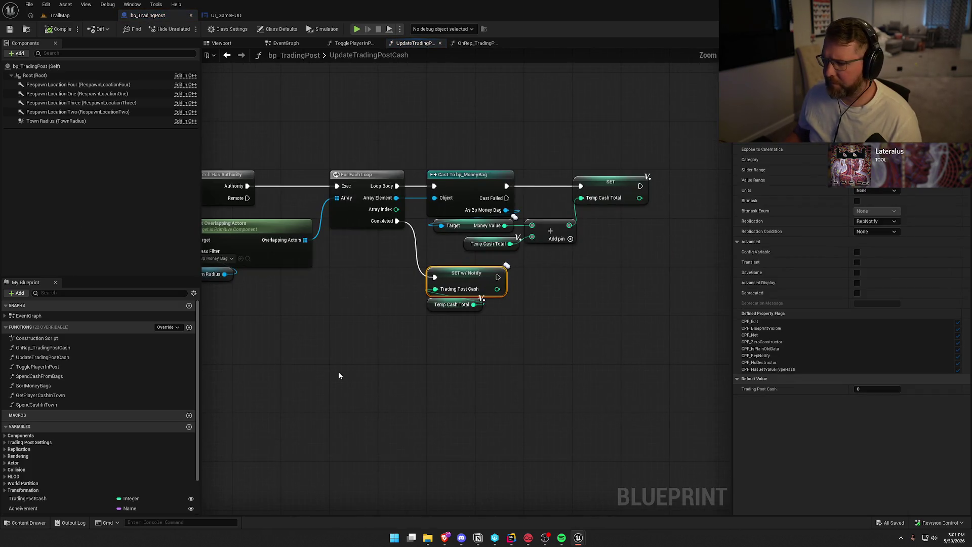
pyautogui.moveTo(279, 357); pyautogui.dragTo(583, 332)
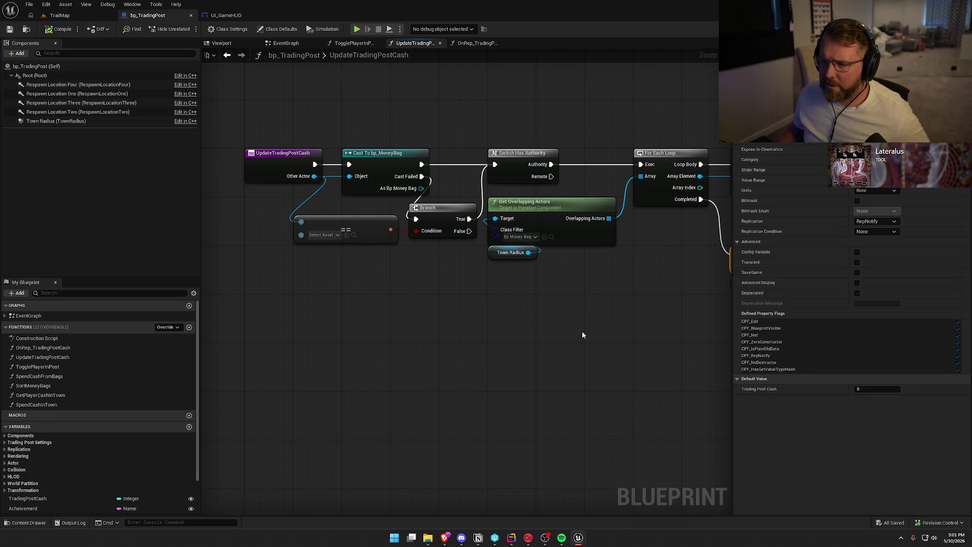
pyautogui.scroll(-3, 399, 351)
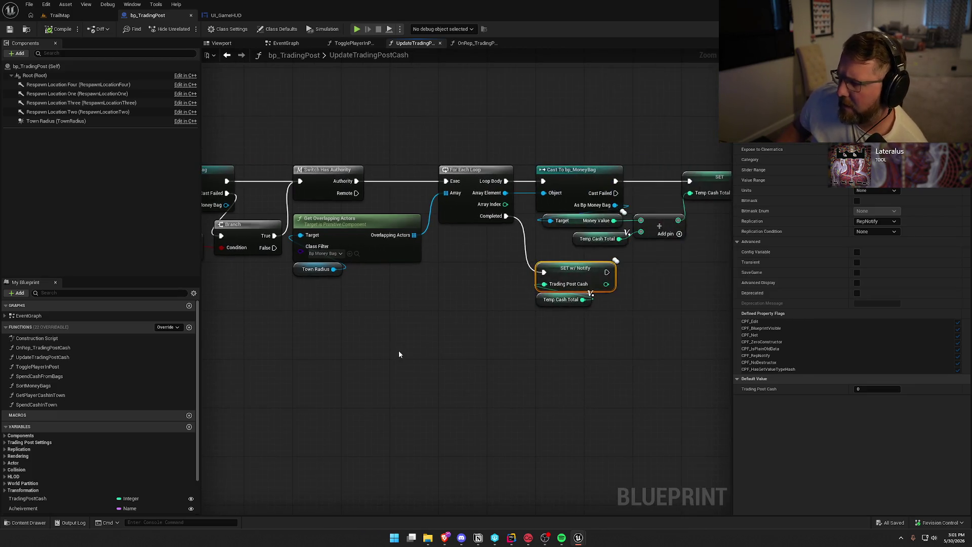
pyautogui.moveTo(334, 159)
pyautogui.mouseDown()
pyautogui.moveTo(701, 330)
pyautogui.moveTo(692, 326)
pyautogui.mouseUp()
pyautogui.press('Delete')
pyautogui.hotkey('ctrl', 's')
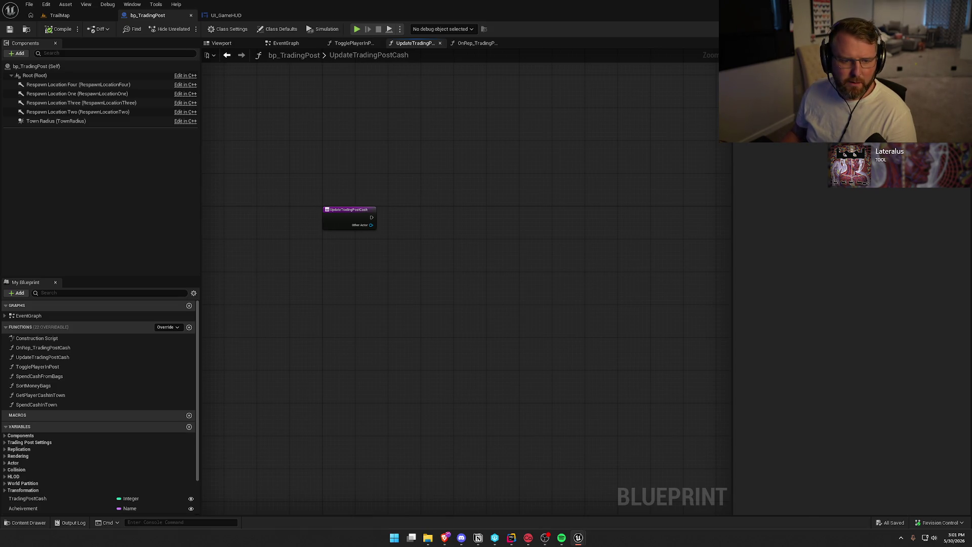
# Remove the Trading Post Cash getter from GetPlayerCashInTown, move the Return Node beside the entry, and save.
pyautogui.doubleClick(40, 395)
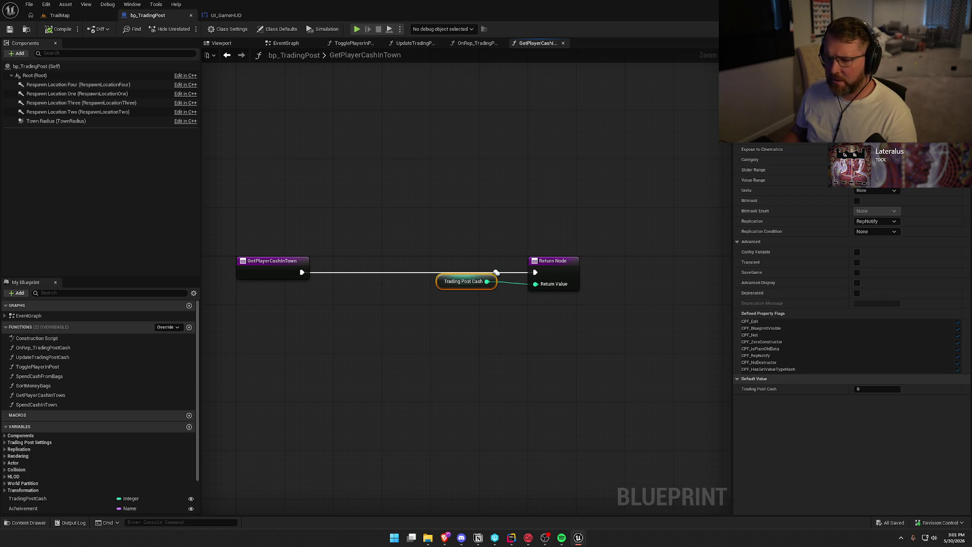
pyautogui.moveTo(410, 227); pyautogui.dragTo(508, 319)
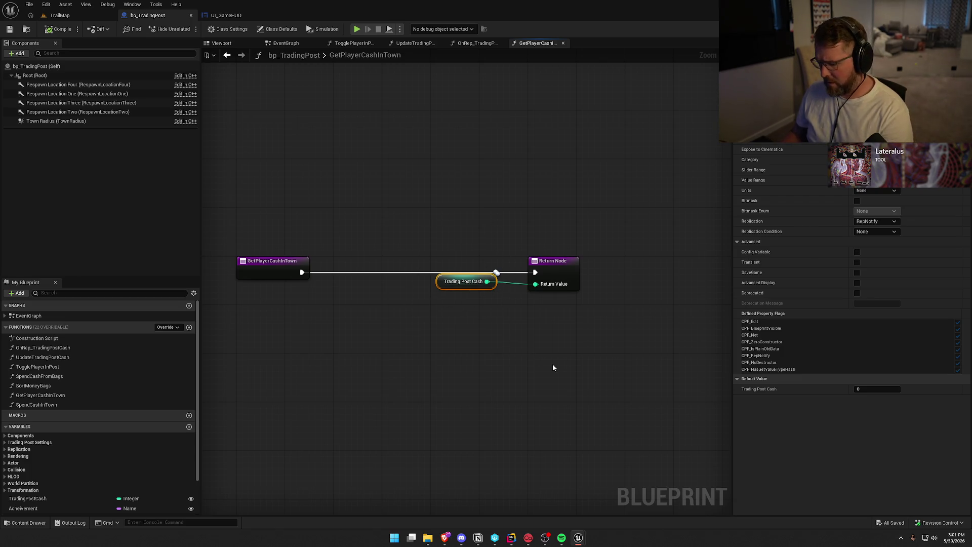
pyautogui.press('Delete')
pyautogui.moveTo(560, 273); pyautogui.dragTo(369, 271)
pyautogui.click(221, 118)
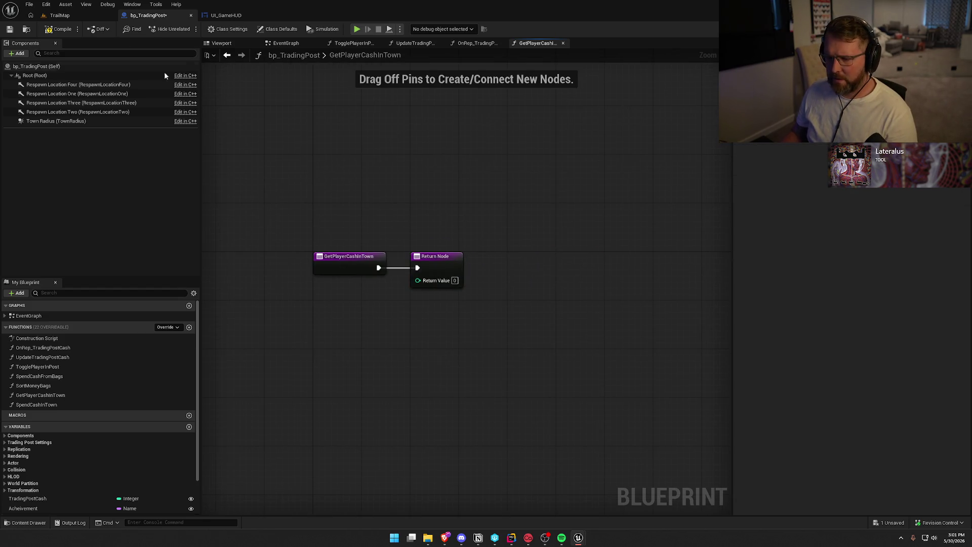
pyautogui.hotkey('ctrl', 's')
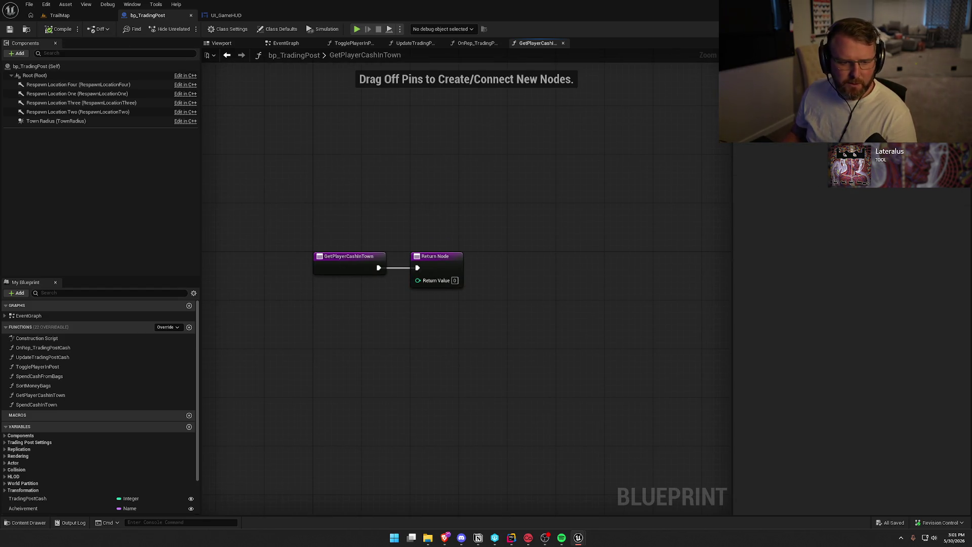
pyautogui.doubleClick(36, 405)
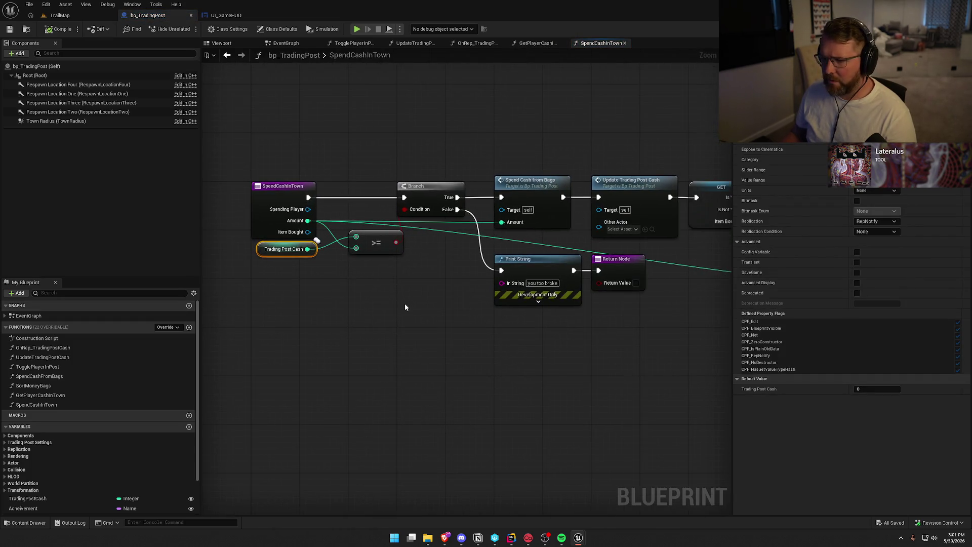
# Inspect SpendCashInTown's entry, Branch, >=, Spend Cash from Bags and Print String nodes, then open SpendCashFromBags.
pyautogui.scroll(-2, 445, 345)
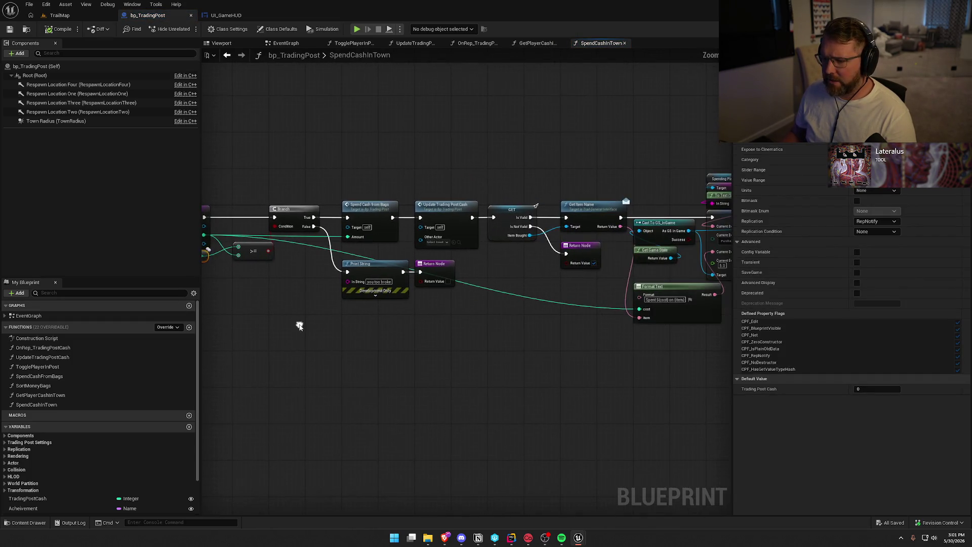
pyautogui.moveTo(408, 342)
pyautogui.mouseDown()
pyautogui.moveTo(170, 314)
pyautogui.moveTo(223, 308)
pyautogui.mouseUp()
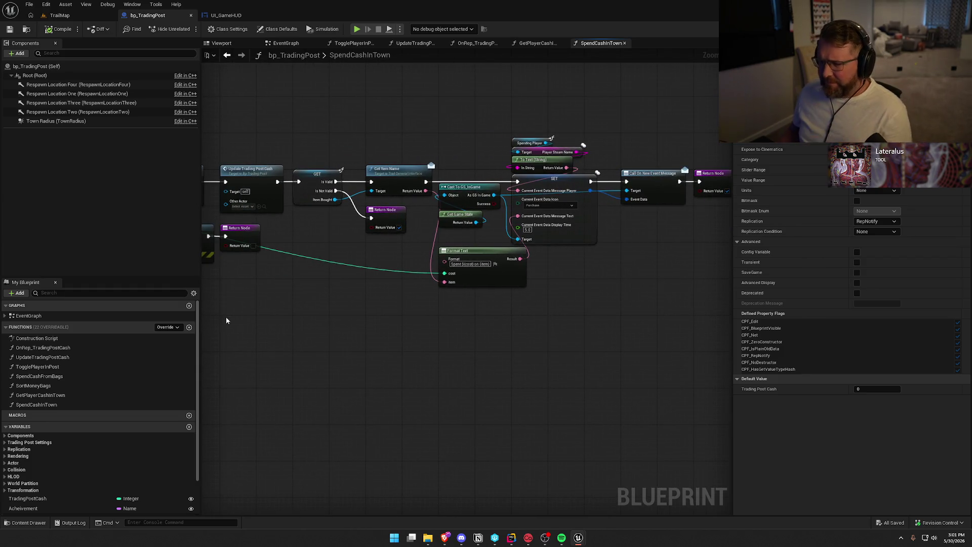
pyautogui.moveTo(304, 326); pyautogui.dragTo(480, 333)
pyautogui.scroll(2, 385, 298)
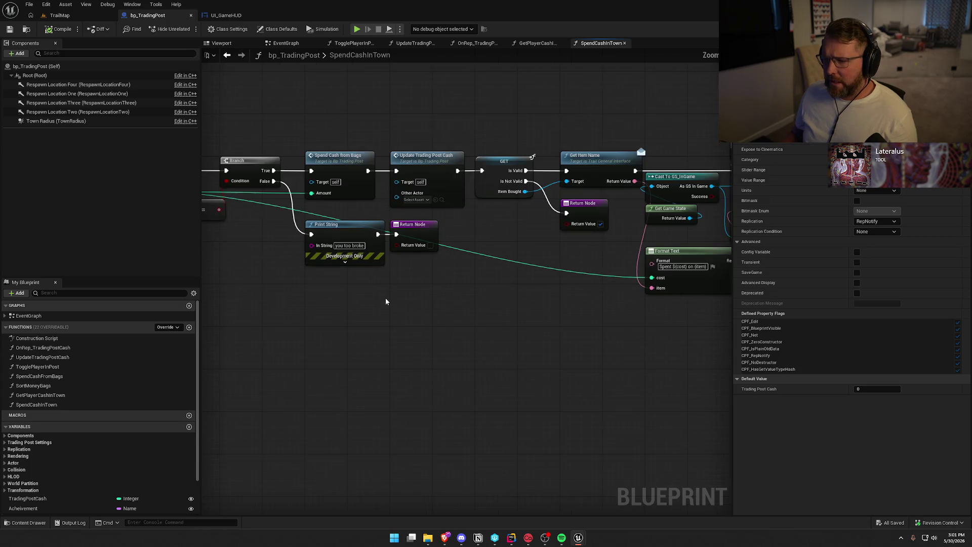
pyautogui.moveTo(341, 320); pyautogui.dragTo(389, 337)
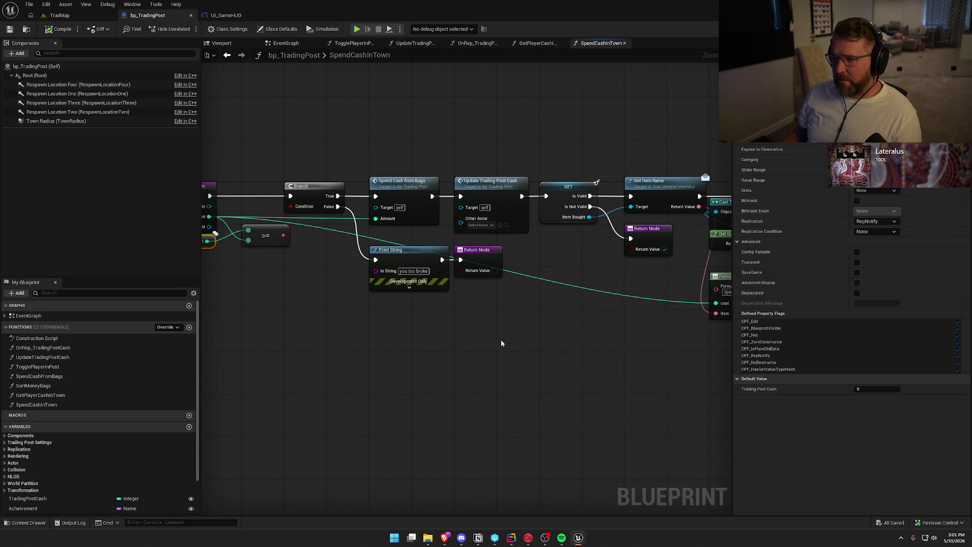
pyautogui.moveTo(532, 337)
pyautogui.mouseDown()
pyautogui.moveTo(246, 329)
pyautogui.moveTo(659, 335)
pyautogui.moveTo(493, 321)
pyautogui.mouseUp()
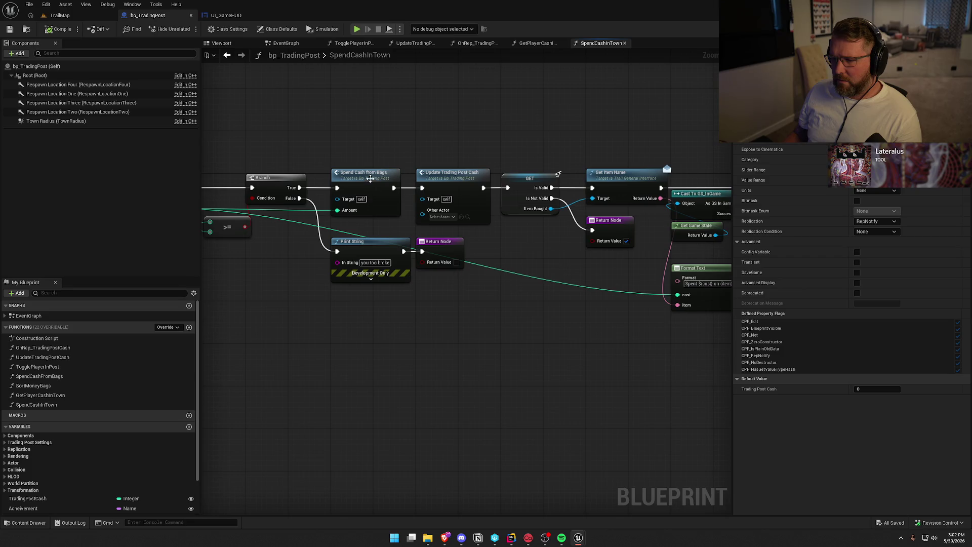
pyautogui.click(370, 178)
pyautogui.doubleClick(370, 178)
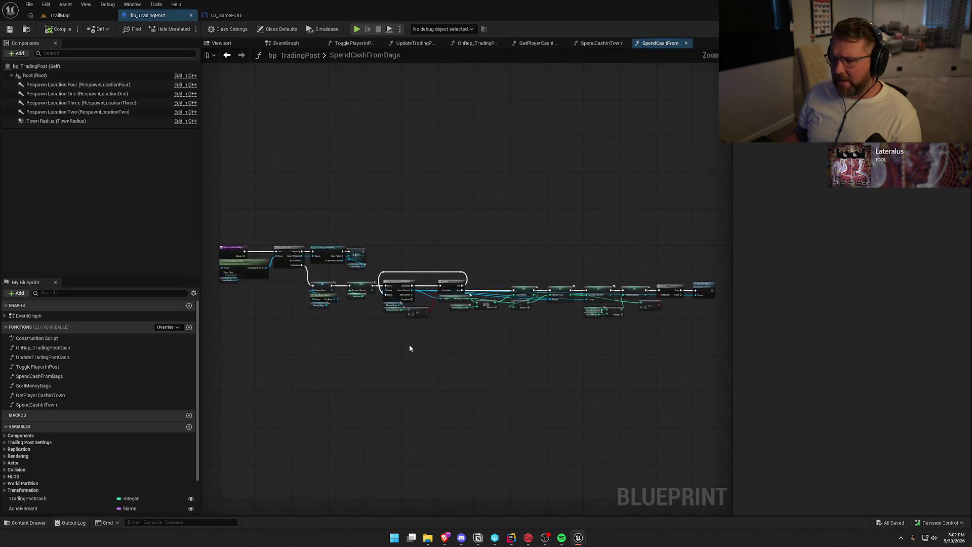
# Inspect the SpendCashFromBags entry, Branch, MIN and SET nodes, then close the function tabs, leaving EventGraph.
pyautogui.moveTo(260, 331); pyautogui.dragTo(400, 343)
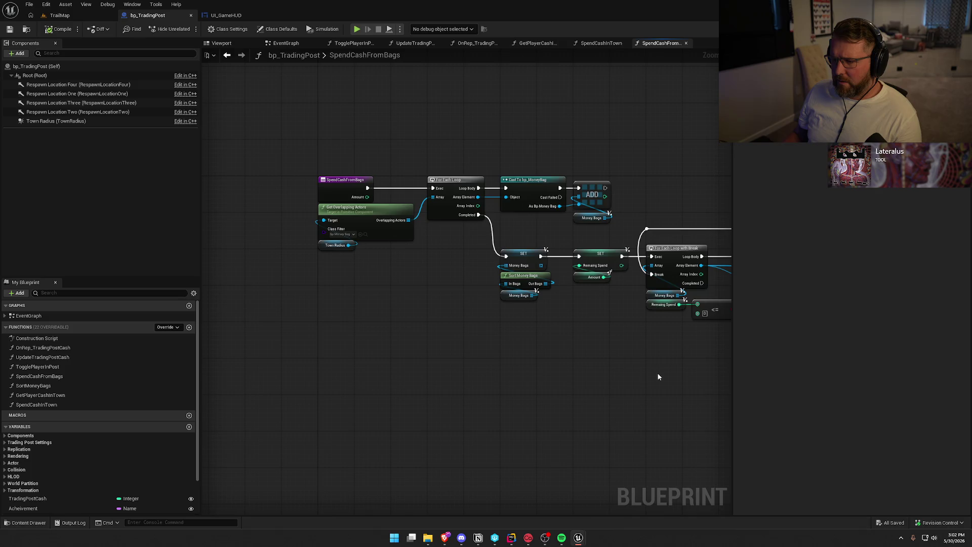
pyautogui.moveTo(669, 375); pyautogui.dragTo(365, 345)
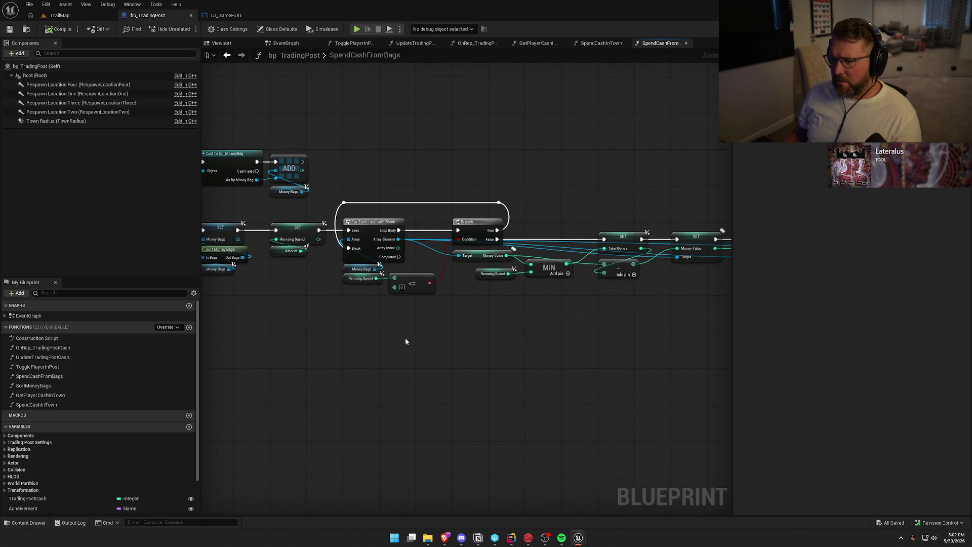
pyautogui.moveTo(502, 345)
pyautogui.mouseDown()
pyautogui.moveTo(655, 302)
pyautogui.moveTo(247, 299)
pyautogui.moveTo(612, 377)
pyautogui.mouseUp()
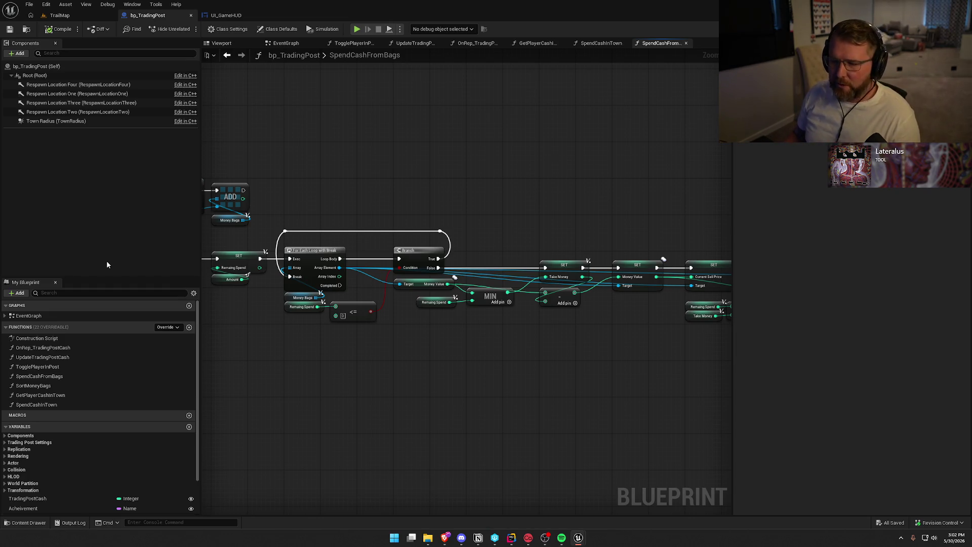
pyautogui.hscroll(-5, 469, 184)
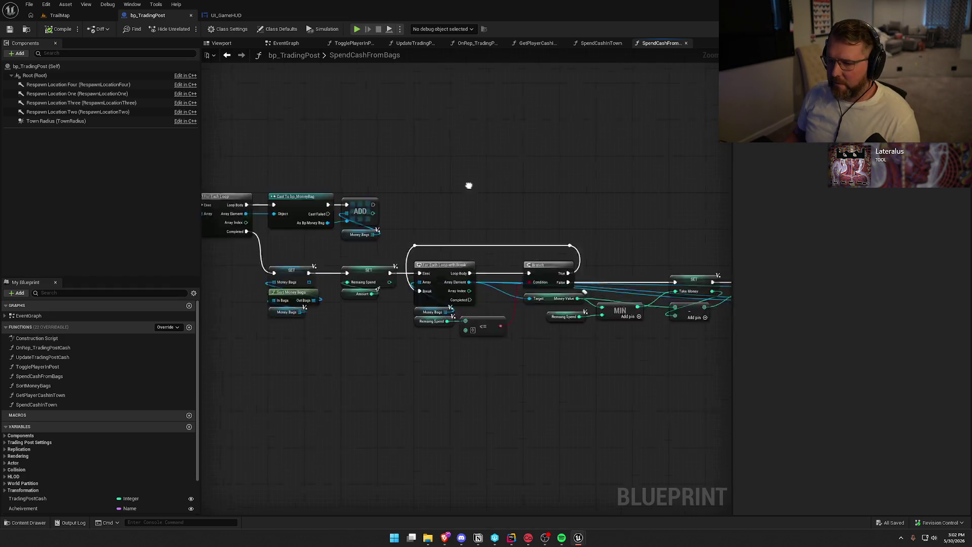
pyautogui.middleClick(346, 43)
pyautogui.middleClick(346, 43)
pyautogui.middleClick(346, 43)
pyautogui.middleClick(347, 44)
pyautogui.middleClick(347, 44)
pyautogui.middleClick(346, 44)
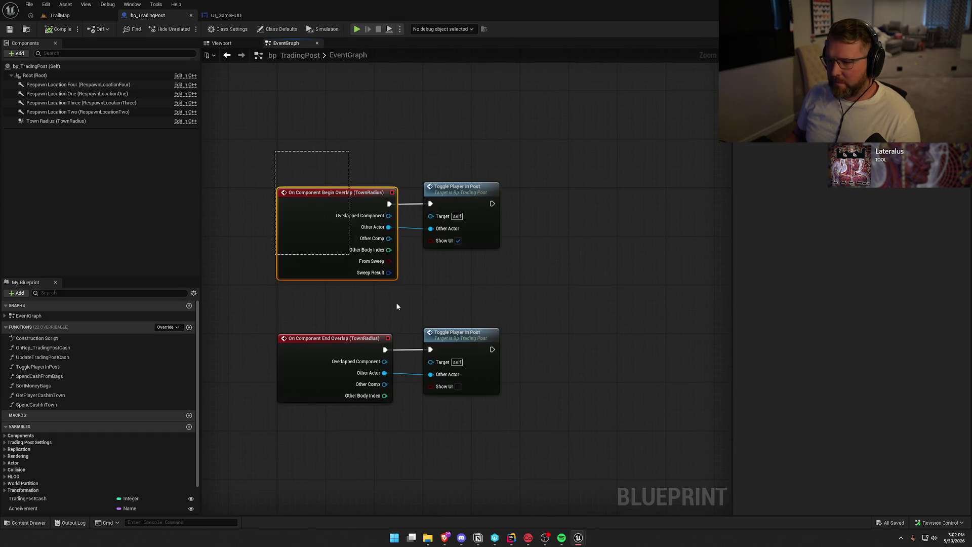
# Open TogglePlayerInPost and inspect its entry, Branch, == and Cast To PC_InGame nodes.
pyautogui.doubleClick(487, 156)
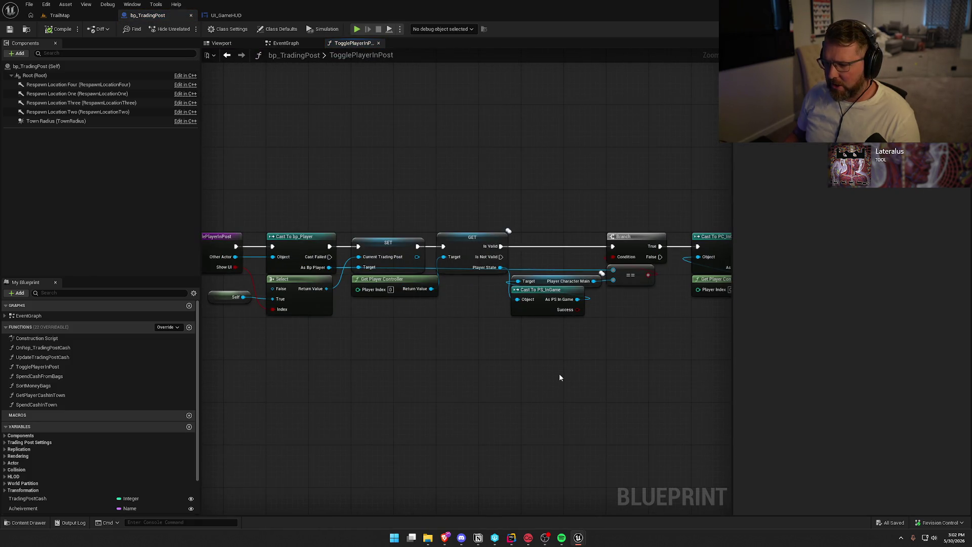
pyautogui.moveTo(626, 383); pyautogui.dragTo(535, 391)
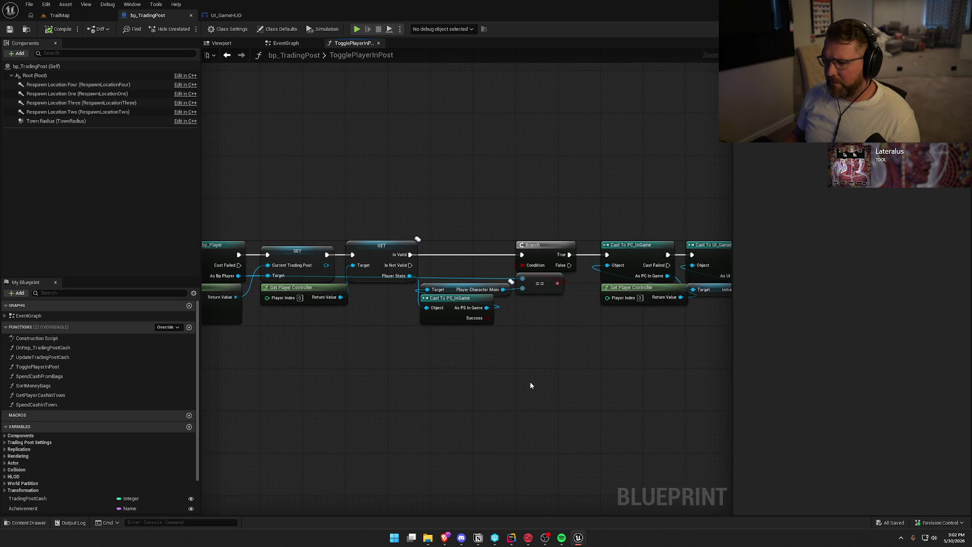
pyautogui.moveTo(375, 365)
pyautogui.mouseDown()
pyautogui.moveTo(444, 333)
pyautogui.moveTo(491, 334)
pyautogui.mouseUp()
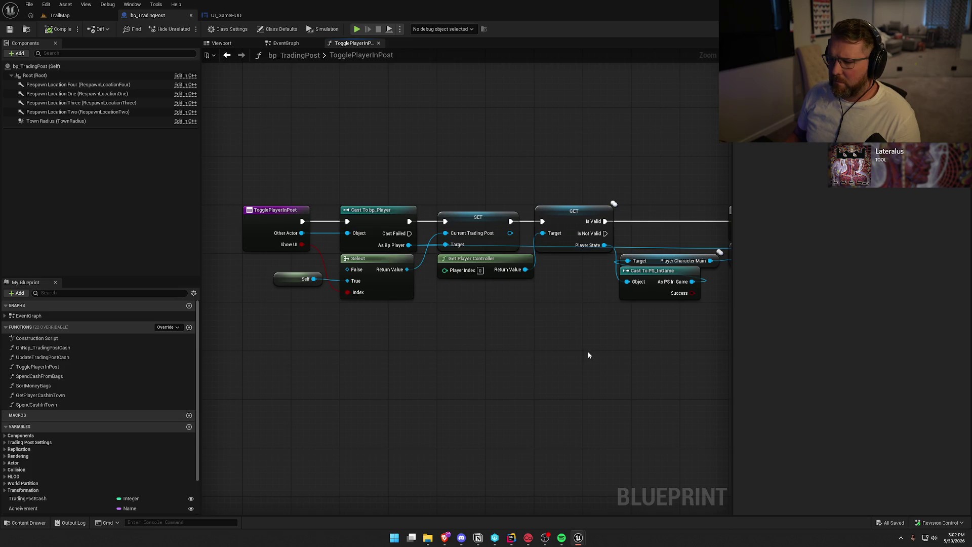
pyautogui.moveTo(642, 358)
pyautogui.mouseDown()
pyautogui.moveTo(505, 353)
pyautogui.moveTo(627, 341)
pyautogui.mouseUp()
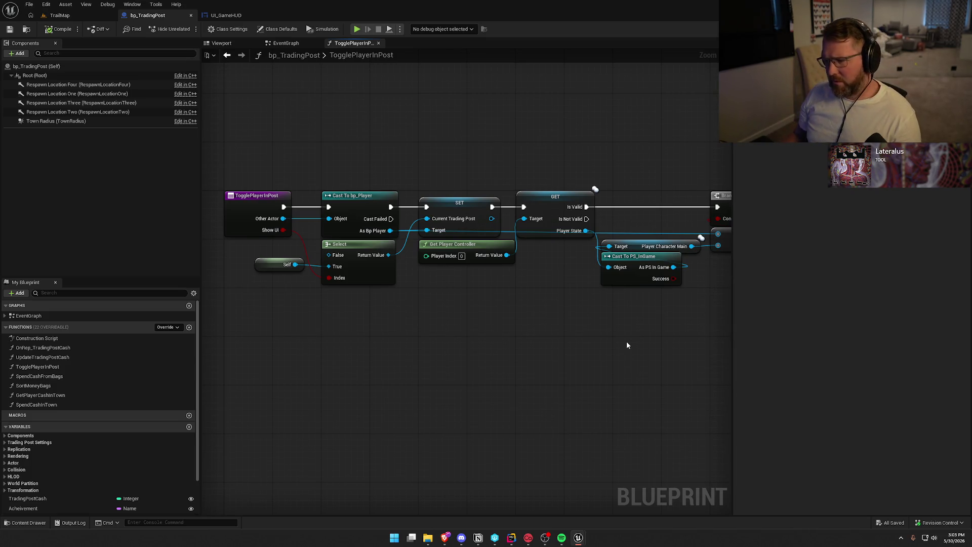
pyautogui.moveTo(645, 327); pyautogui.dragTo(518, 330)
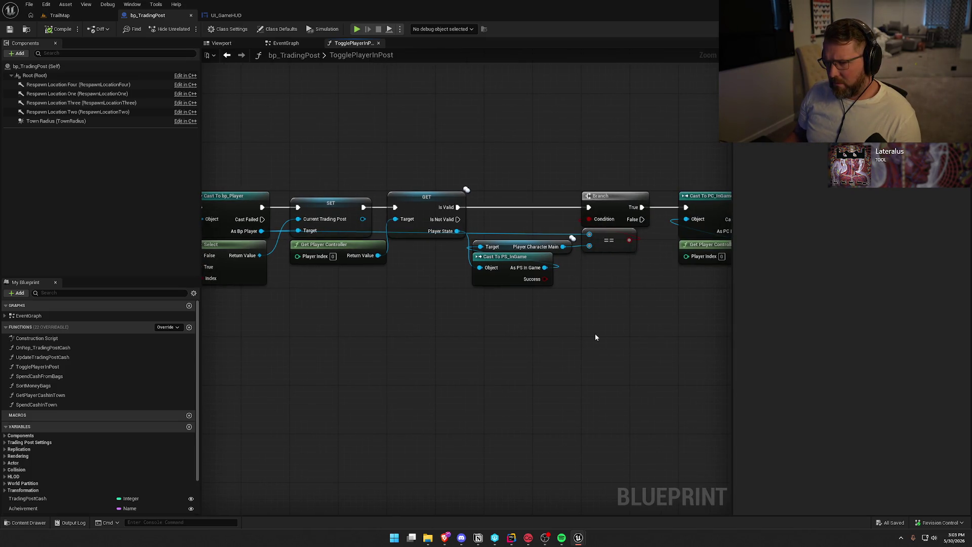